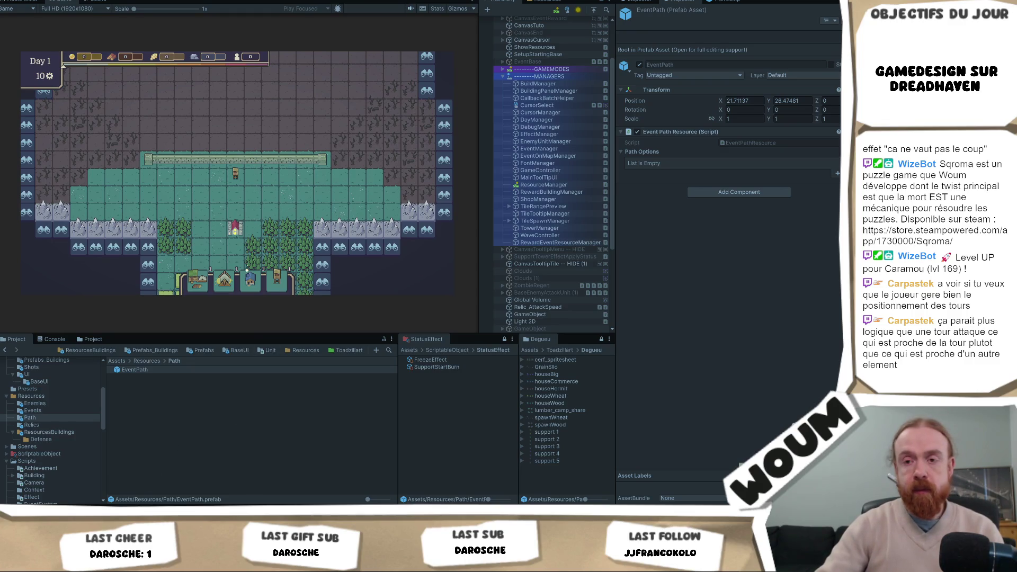
Switch from Unity to the Notepad++ notes window using its taskbar preview
mouse_move(151, 521)
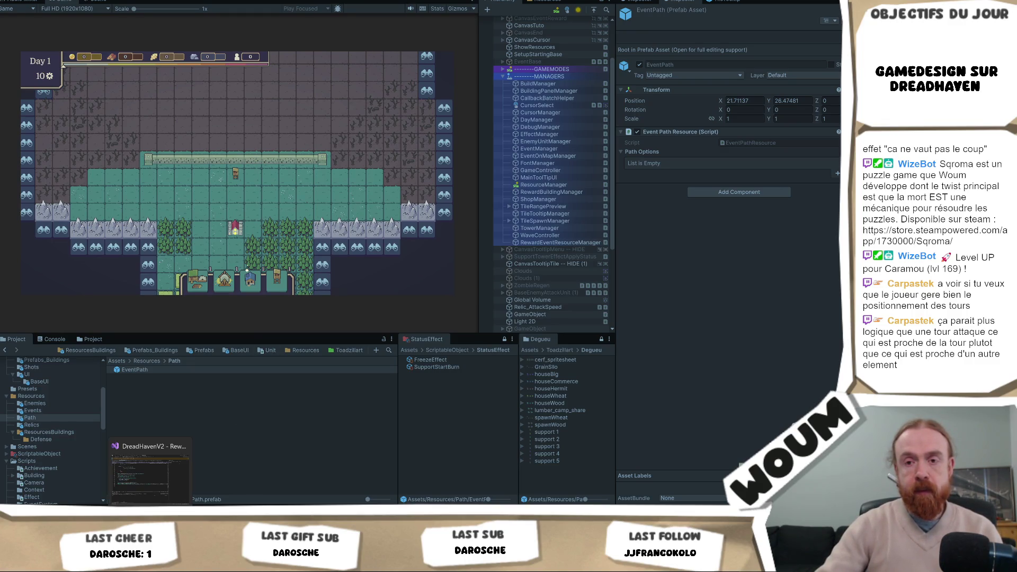
left_click(135, 500)
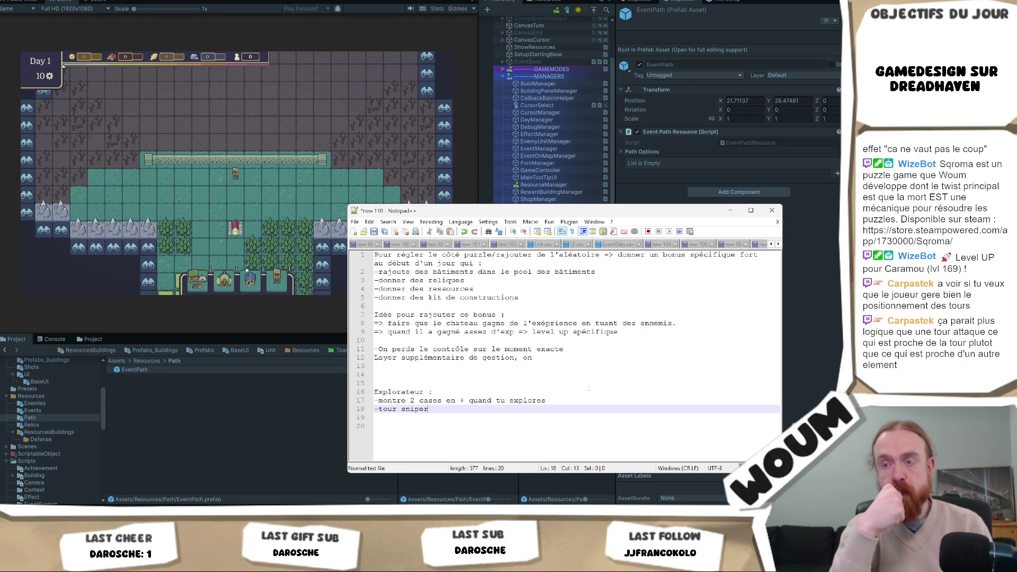
Add blank lines after '-tour sniper' at the end of the Explorateur notes
key("Return")
key("Return")
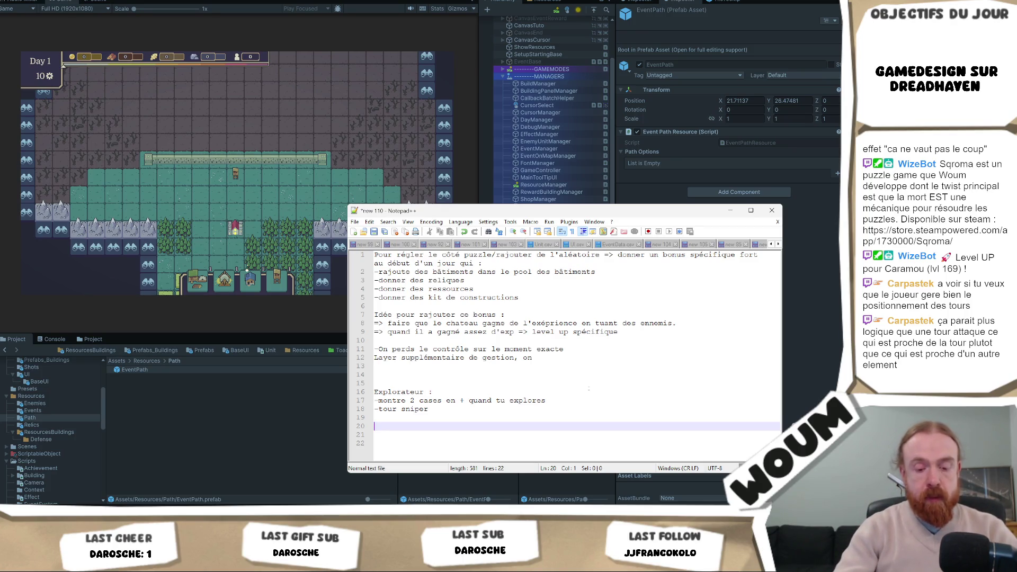
Write the 'Montagnard :' heading and begin its bonus line '-carrière, génére 1 de'
type("Montagnard :")
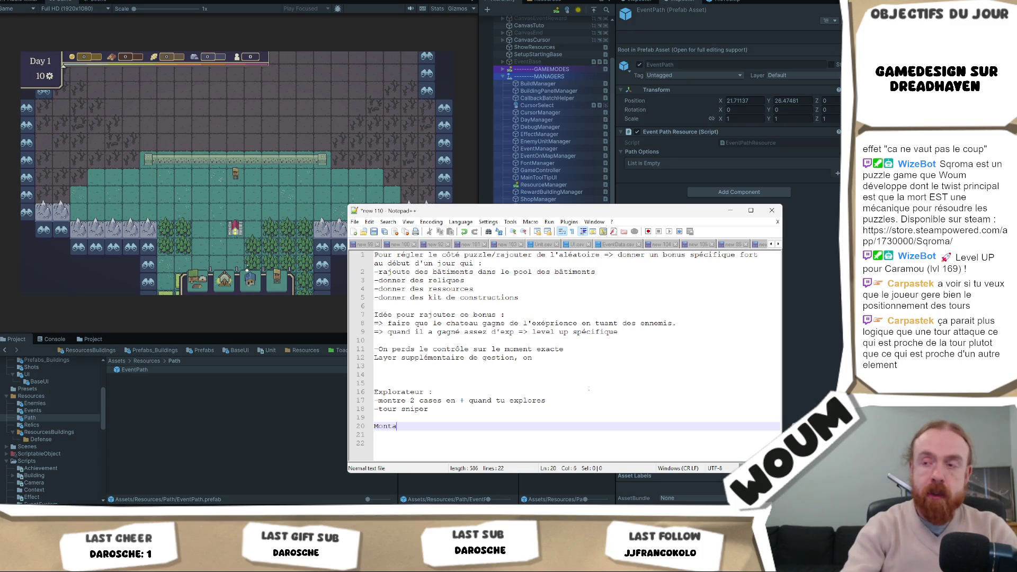
key("Return")
type("-")
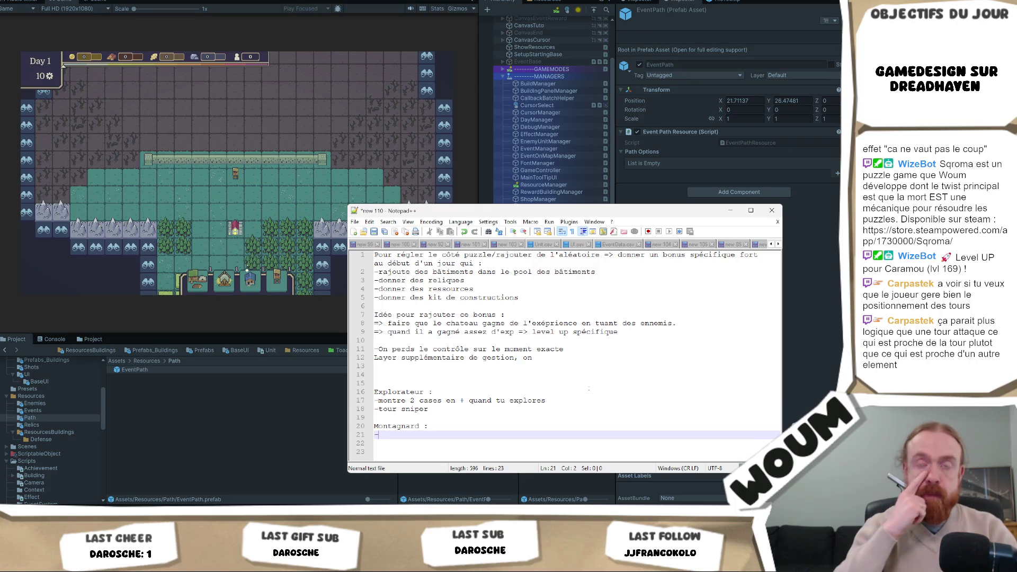
type("carrière,")
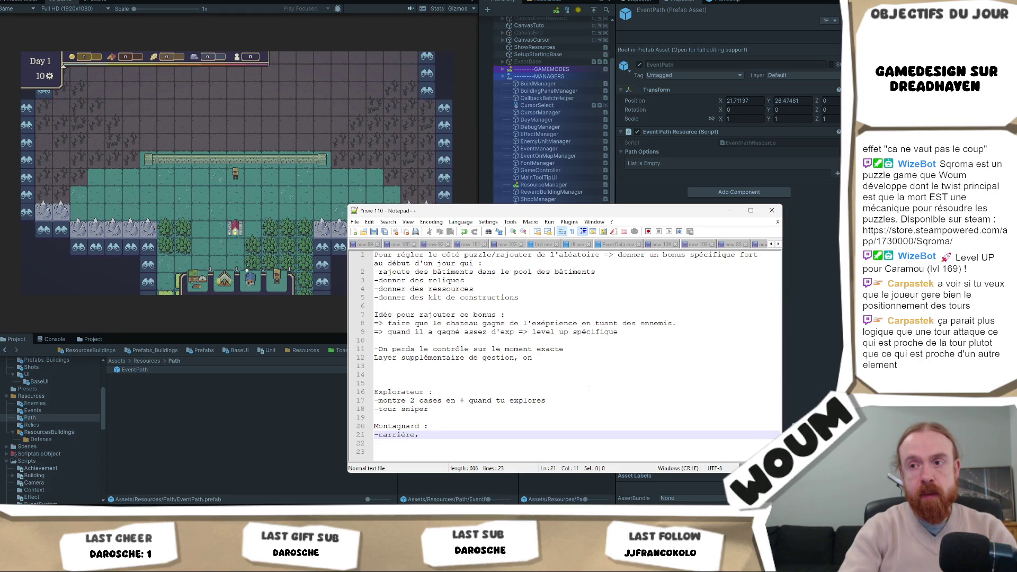
type("génére ")
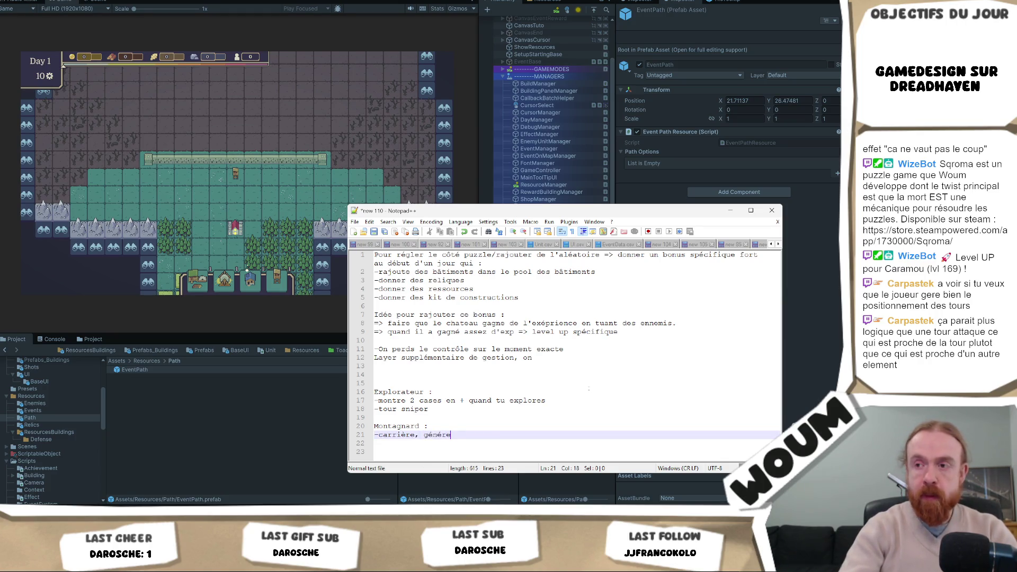
type("1 de")
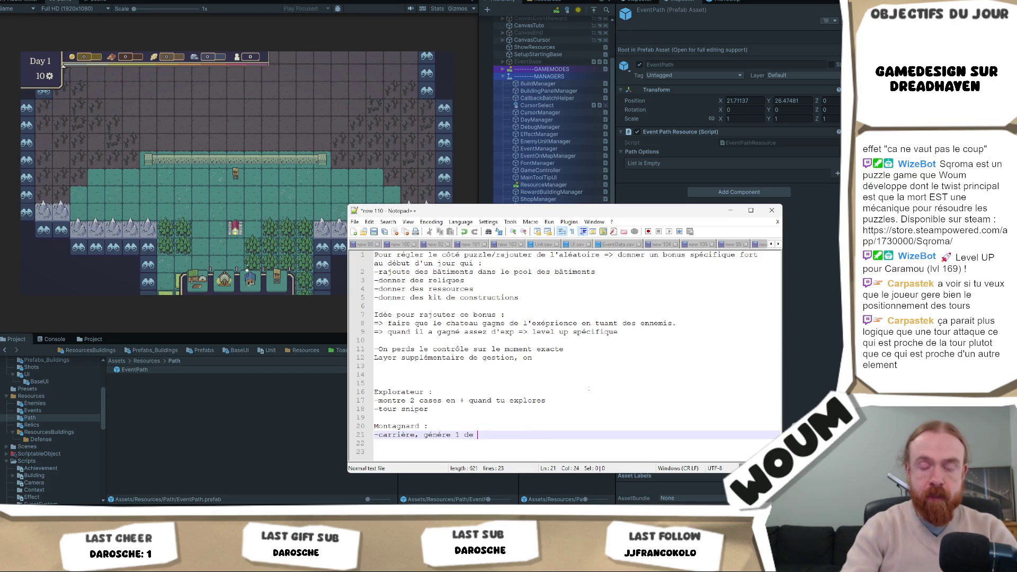
Finish the line with 'caillou par jour' and move to the empty line below
left_click(427, 426)
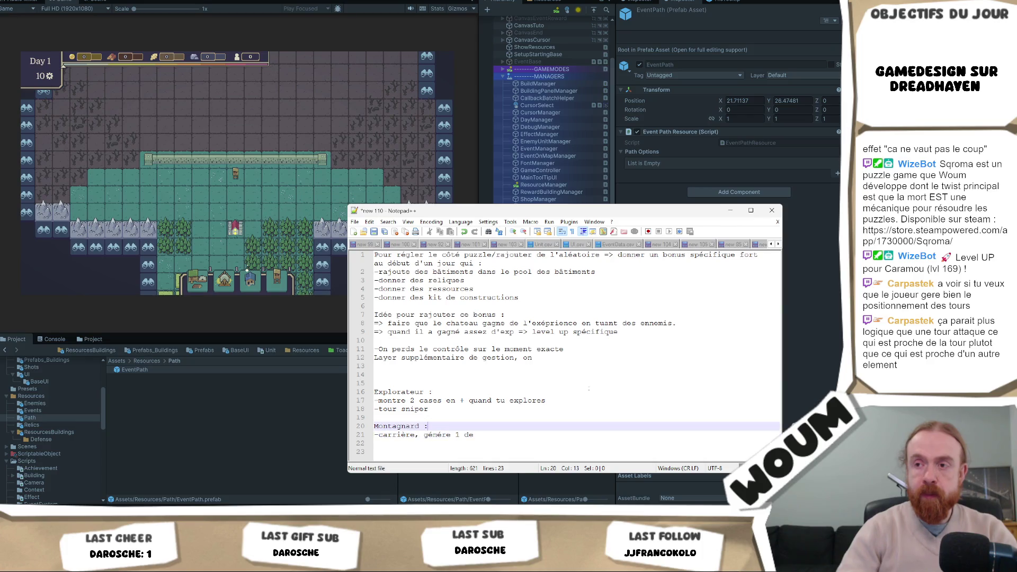
left_click(478, 434)
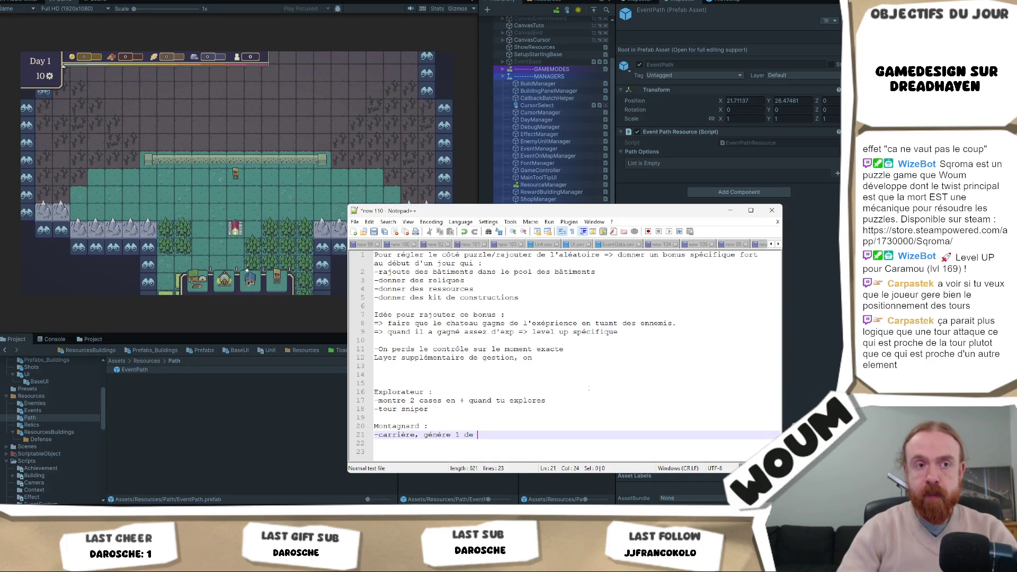
type("caillou")
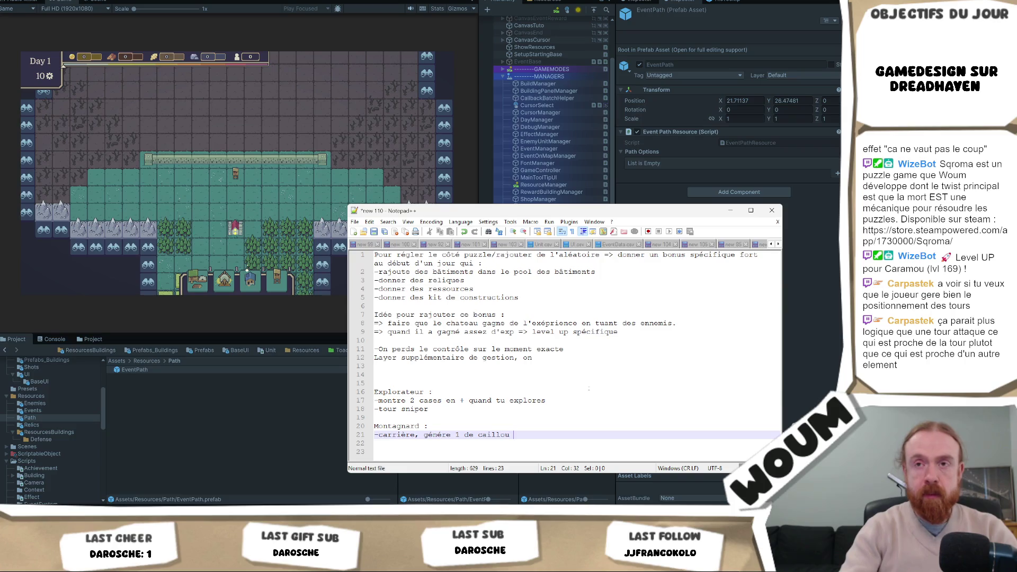
type("par jour")
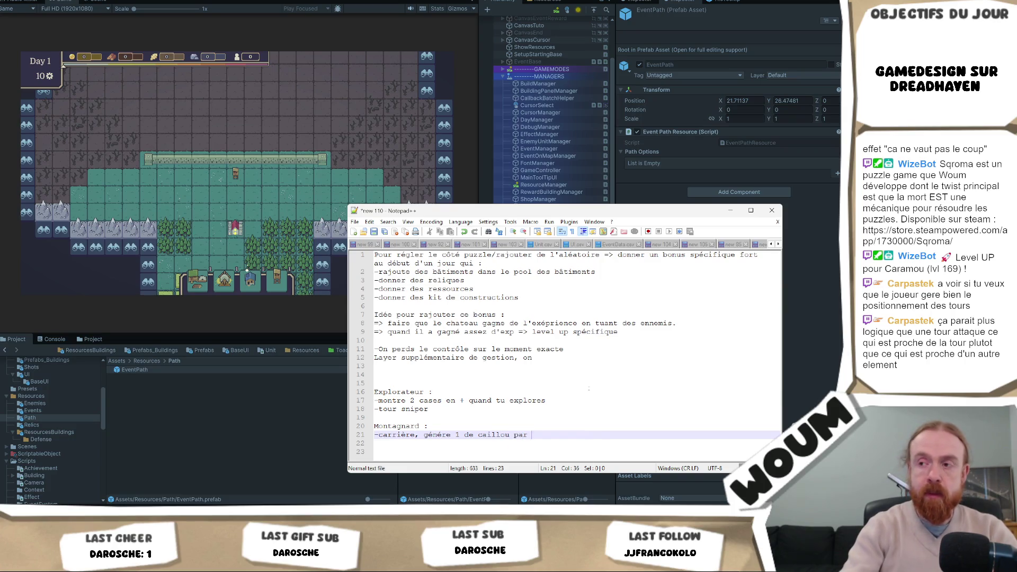
key("Down")
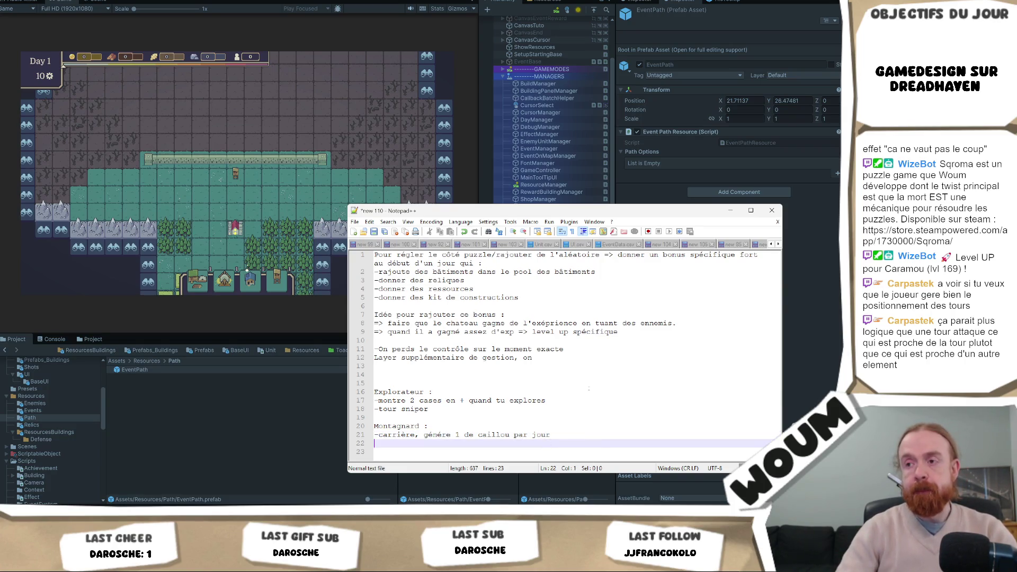
key("Up")
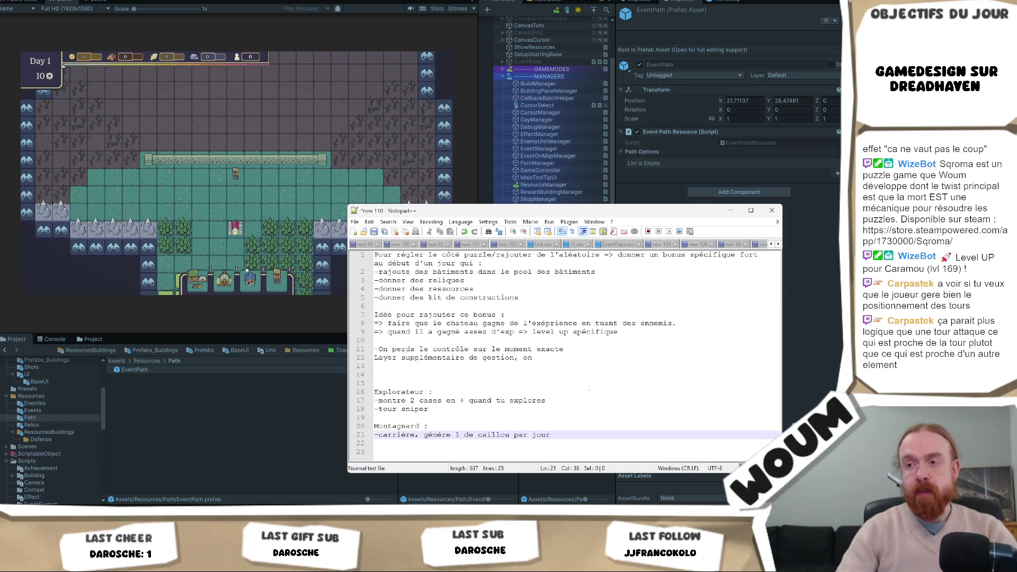
key("Up")
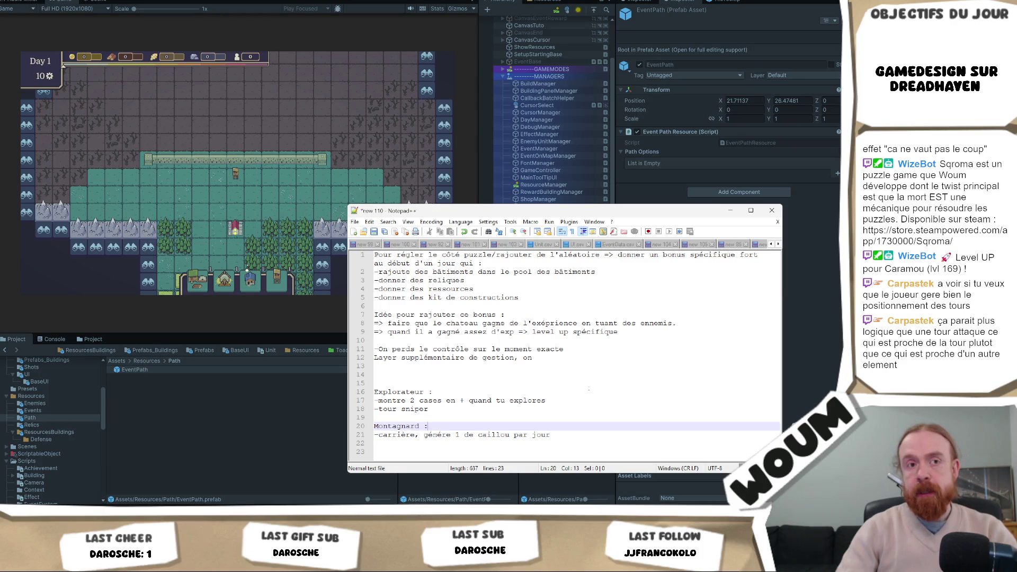
left_click(375, 434)
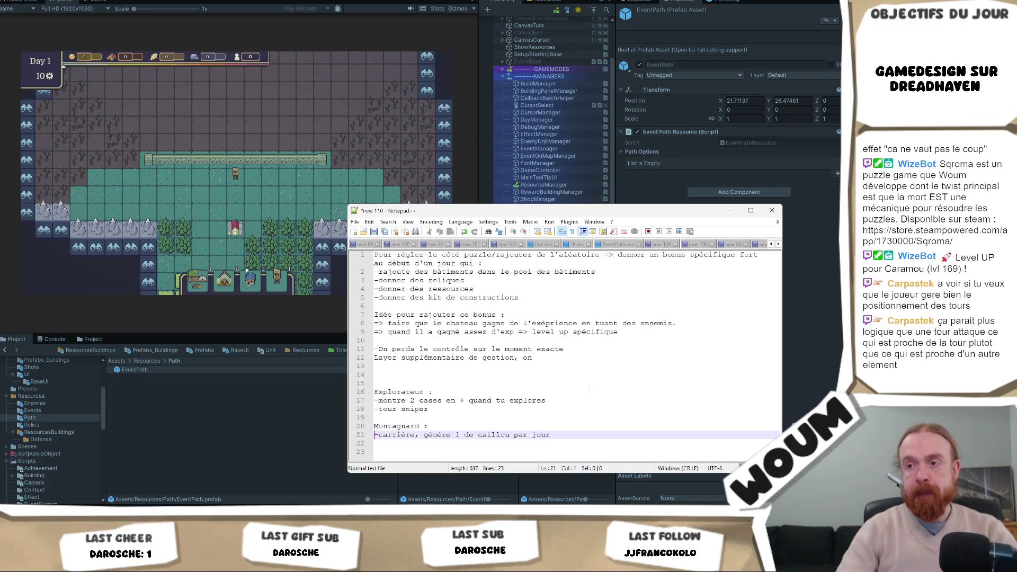
key("Down")
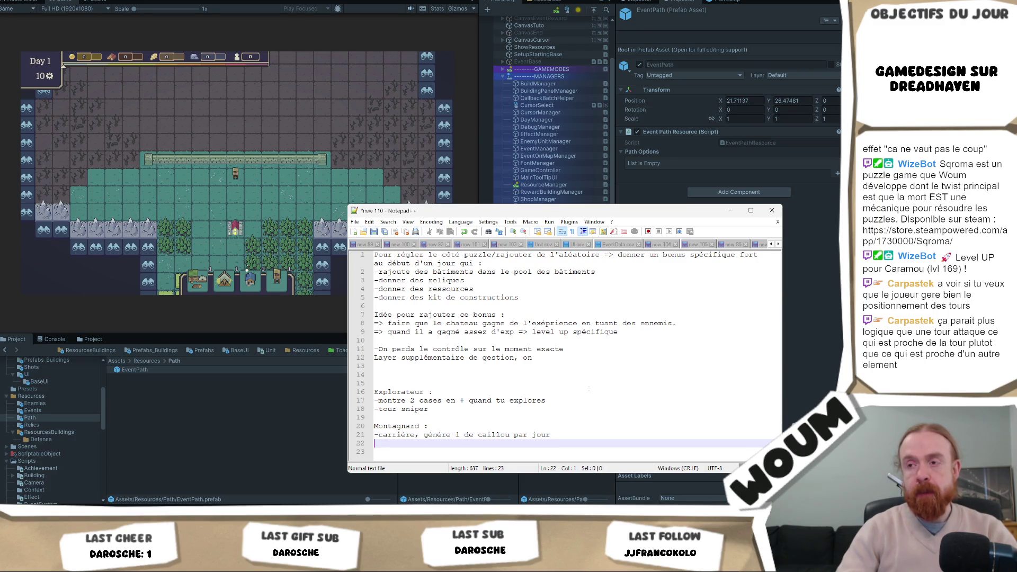
Add 'Ajoute les batiments hermits' as a new line right under the Montagnard heading
key("Up")
key("Up")
key("Up")
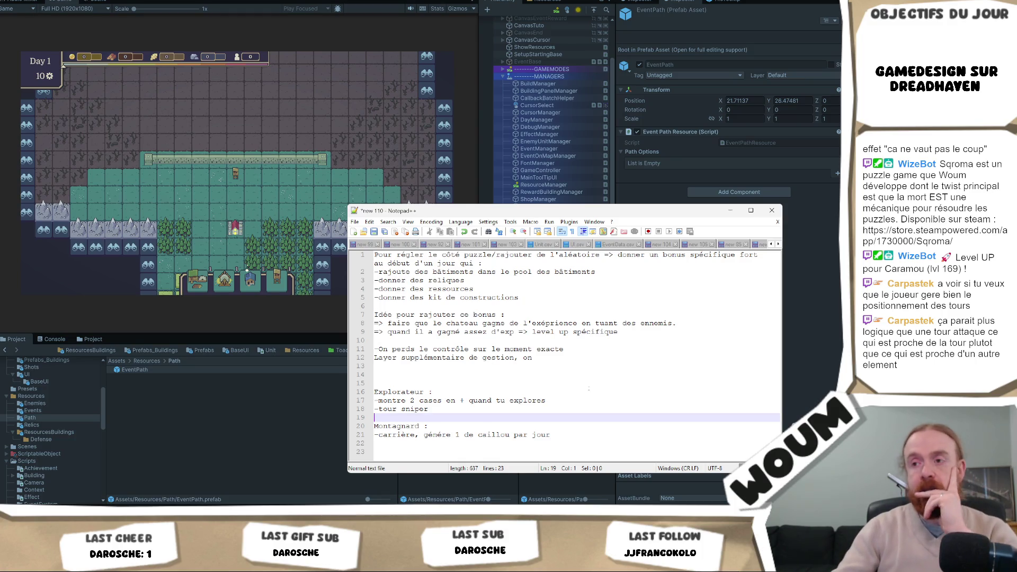
left_click(513, 423)
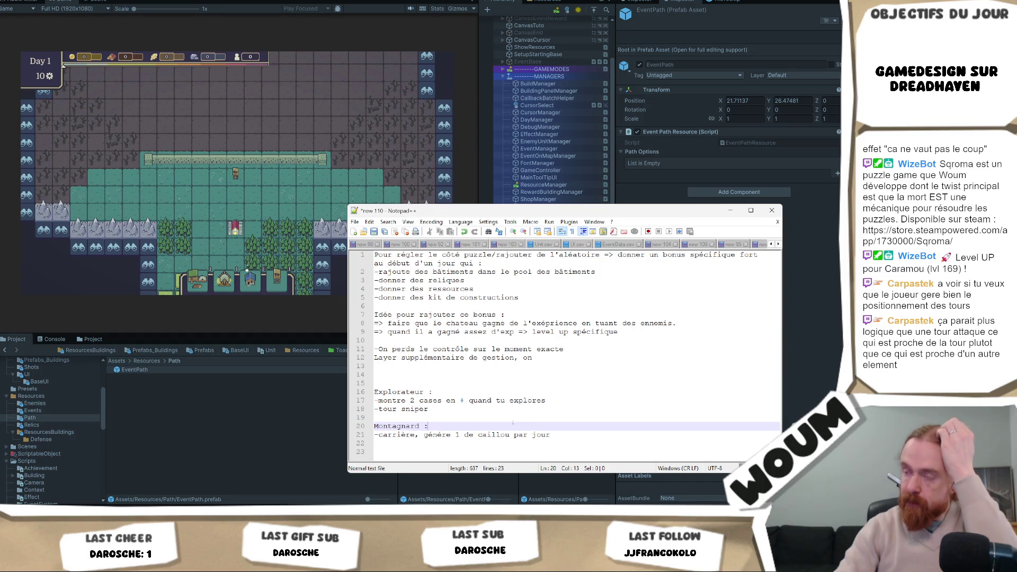
key("Return")
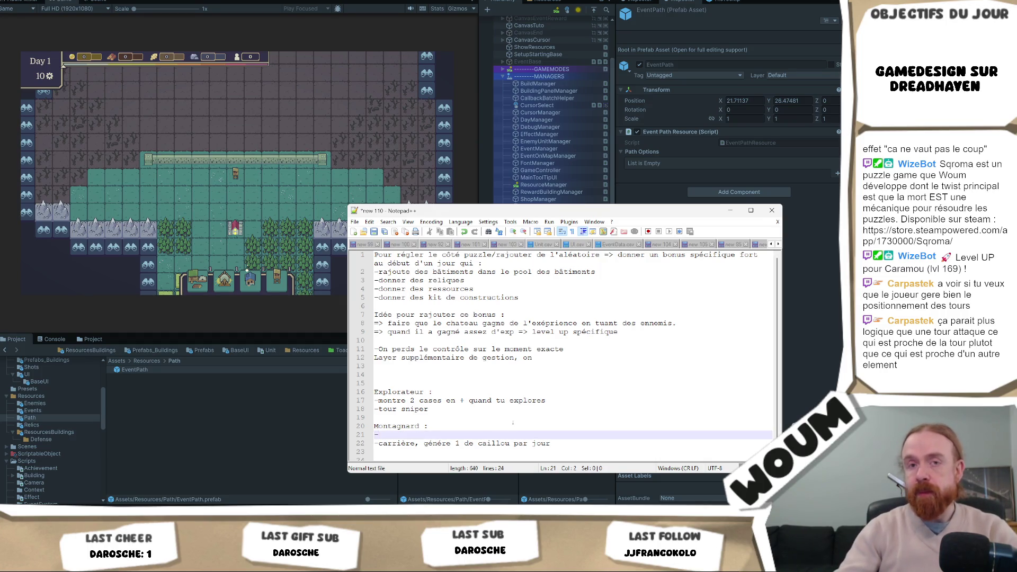
scroll(551, 378, "down", 1)
left_click(442, 450)
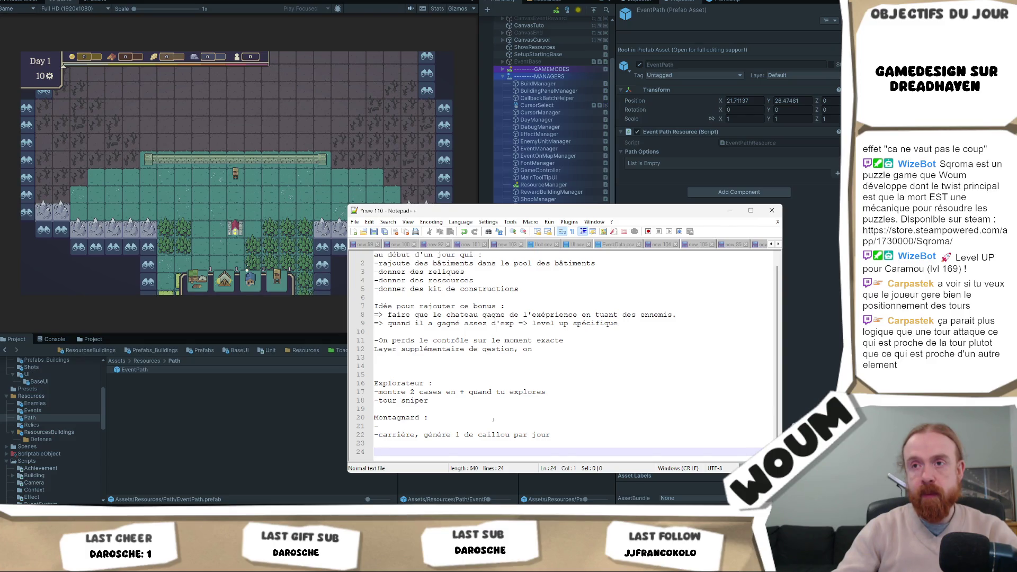
left_click(493, 424)
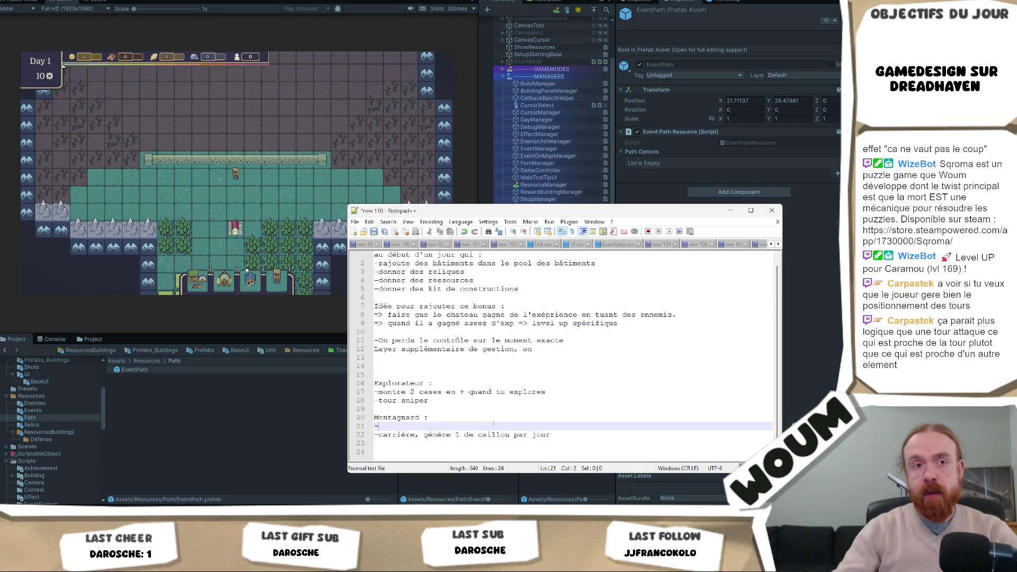
type("Ajoute les batiments hermt")
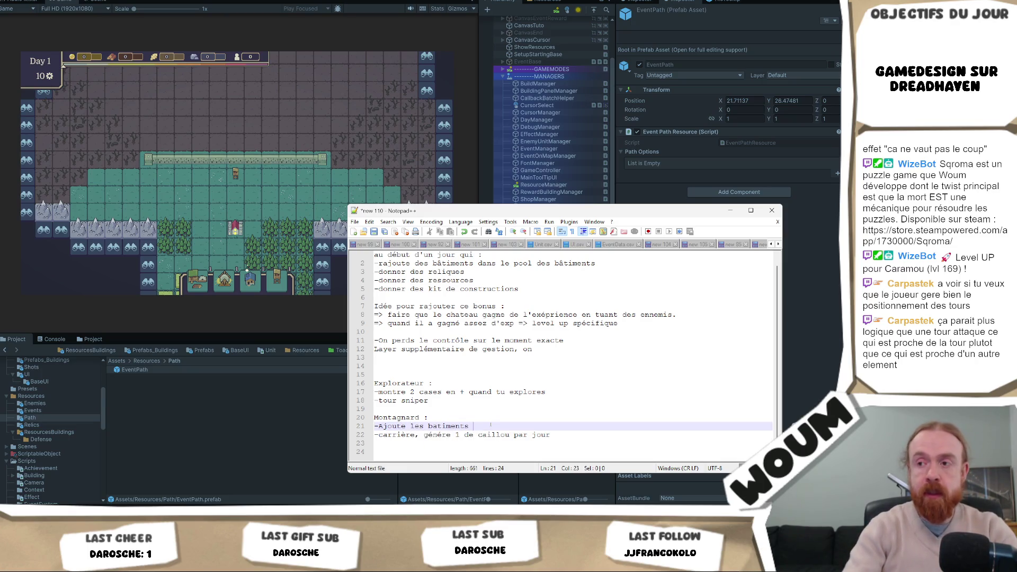
key("BackSpace")
type("its")
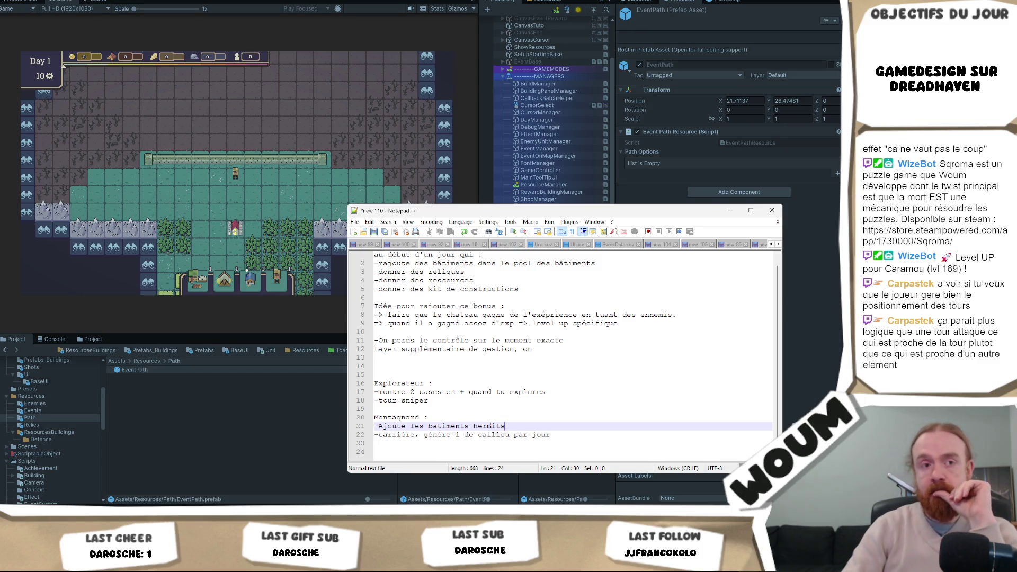
Start a new Explorateur bonus line beginning '-Ajoute les batim'
left_click(429, 417)
key("Up")
key("Up")
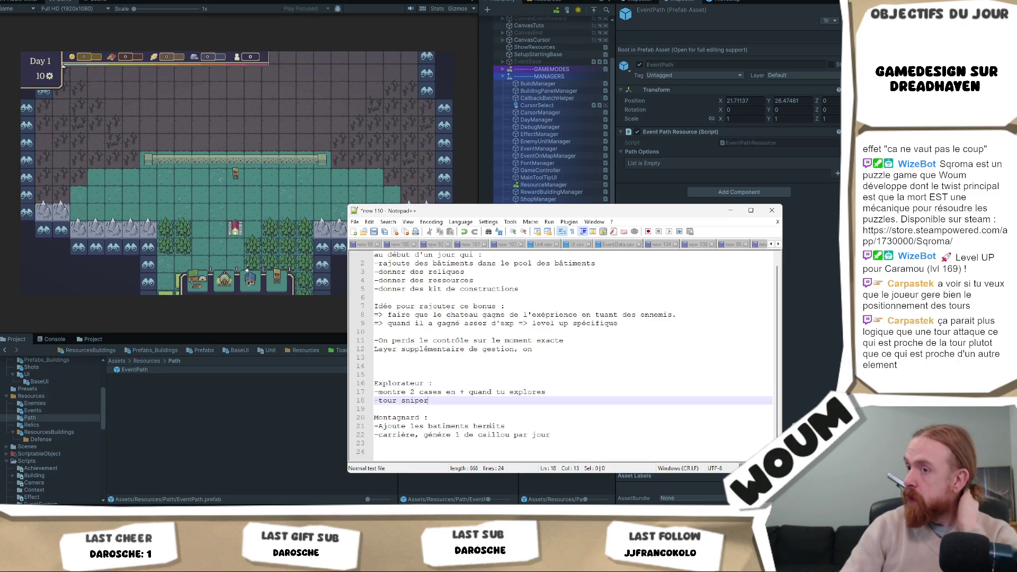
key("Return")
type("-Ajo")
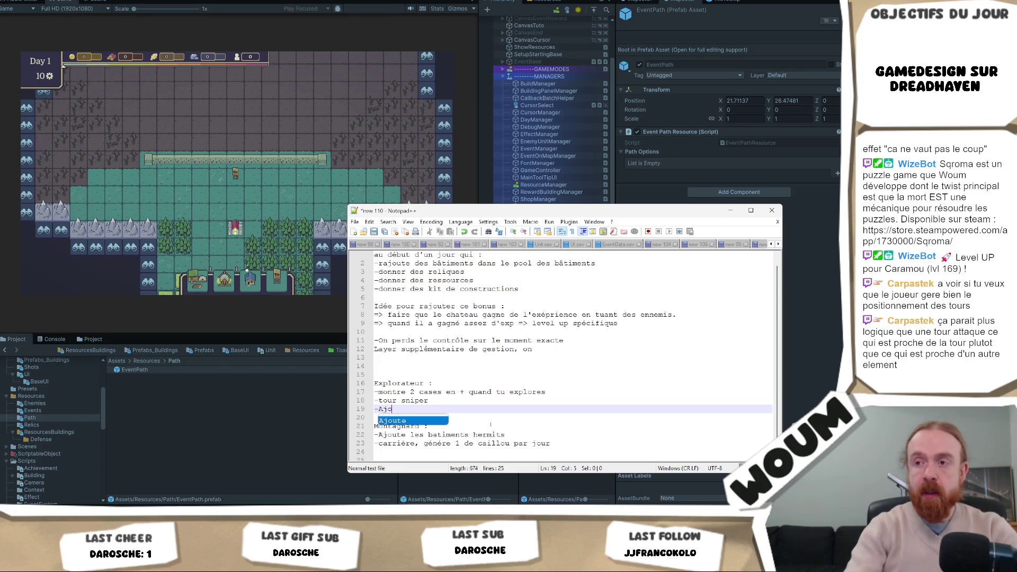
type("ute les batimo")
Complete the Explorateur line as '-Ajoute les batiments "large"'
key("BackSpace")
type("ents")
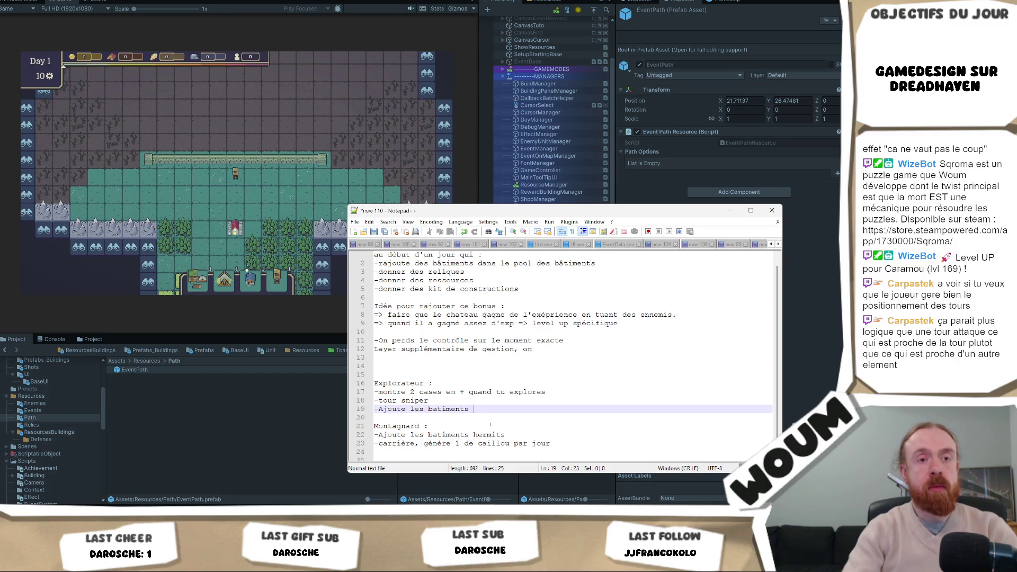
type("\"large\"")
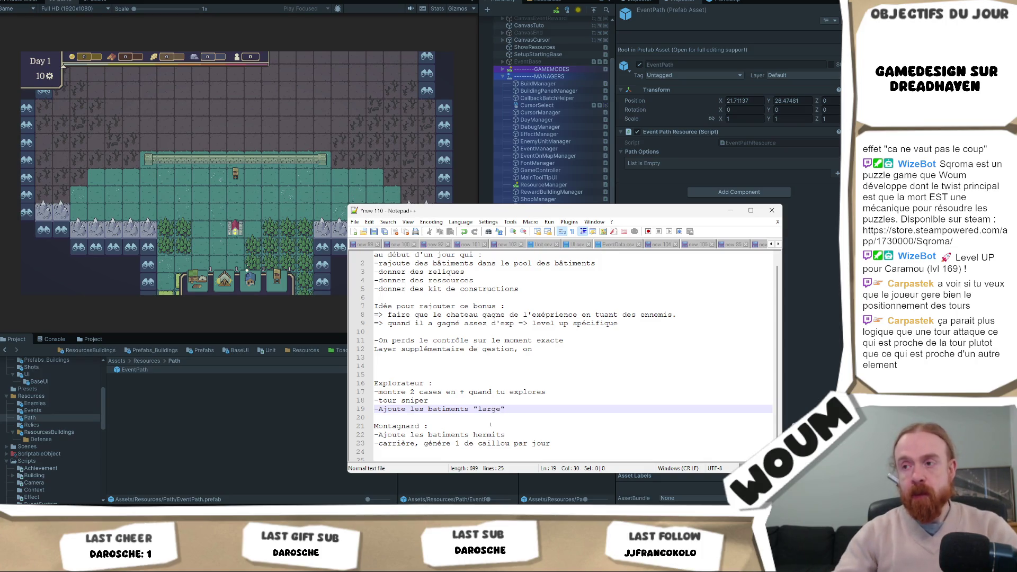
scroll(499, 426, "down", 1)
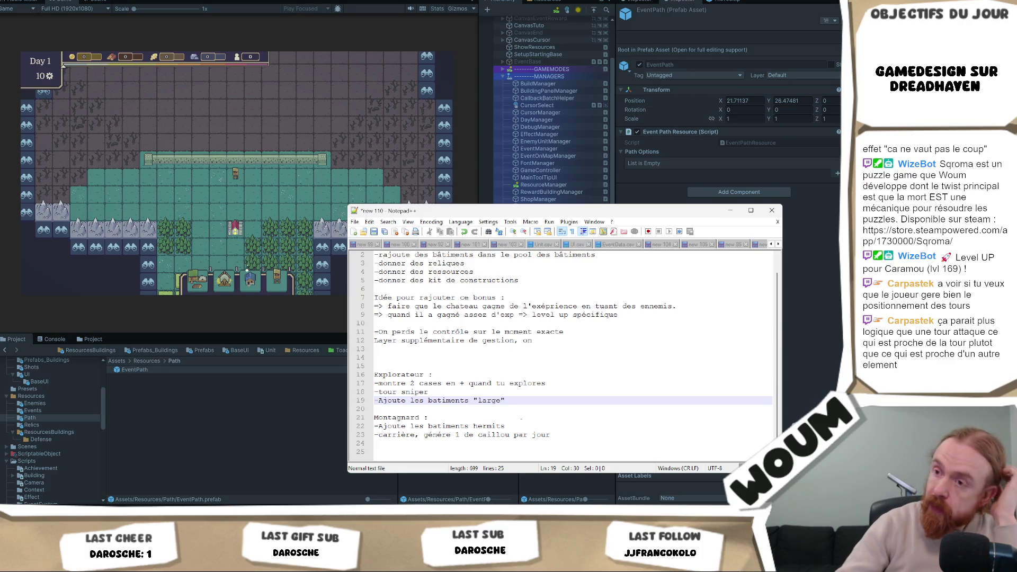
double_click(412, 375)
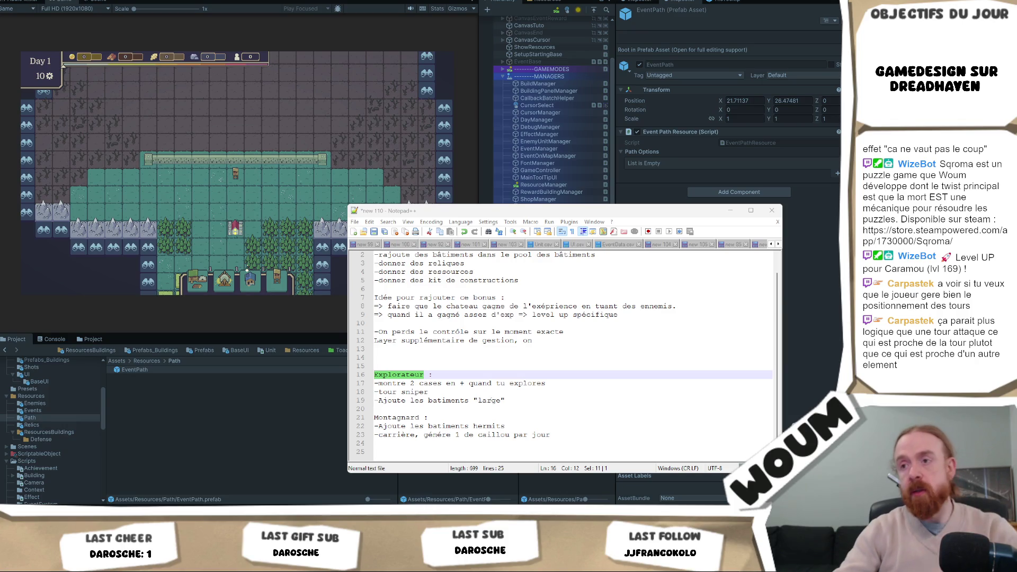
Select 'large' on the Explorateur line, then the 'Montagnard' heading word
left_click(494, 398)
double_click(479, 400)
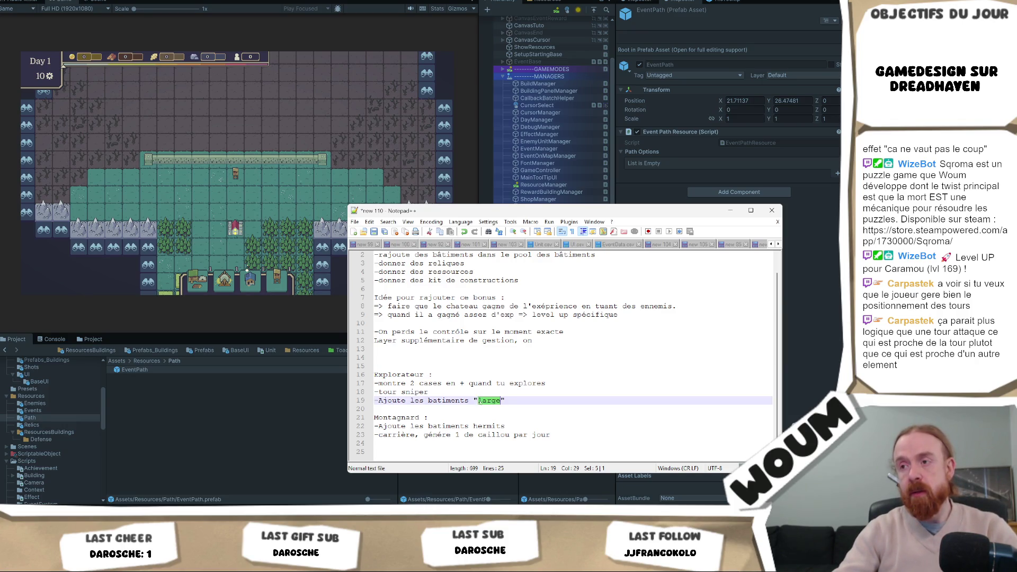
double_click(397, 418)
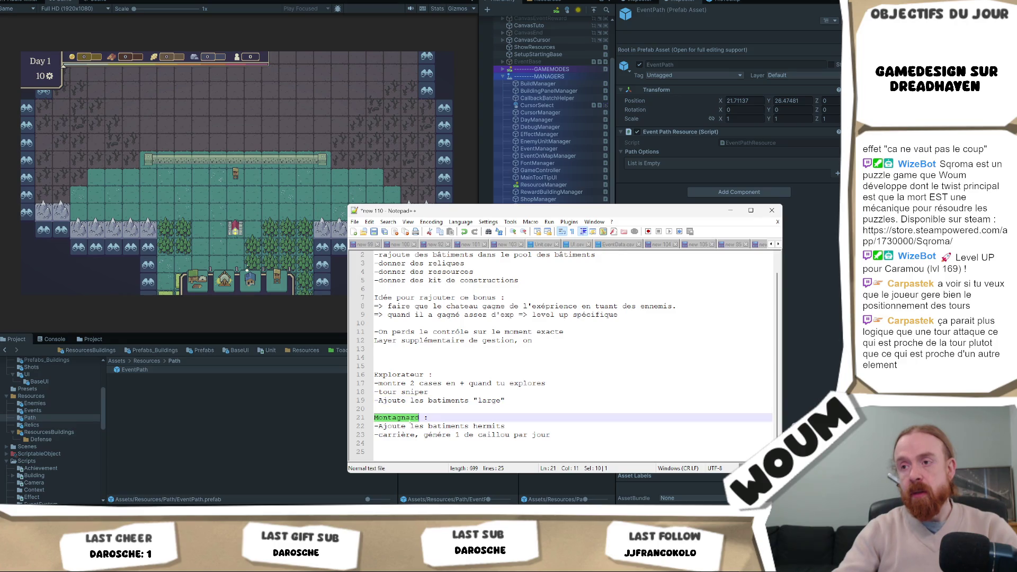
Rename the Montagnard heading to 'Hermit', correcting the 'Hermot' typo
type("Hermot")
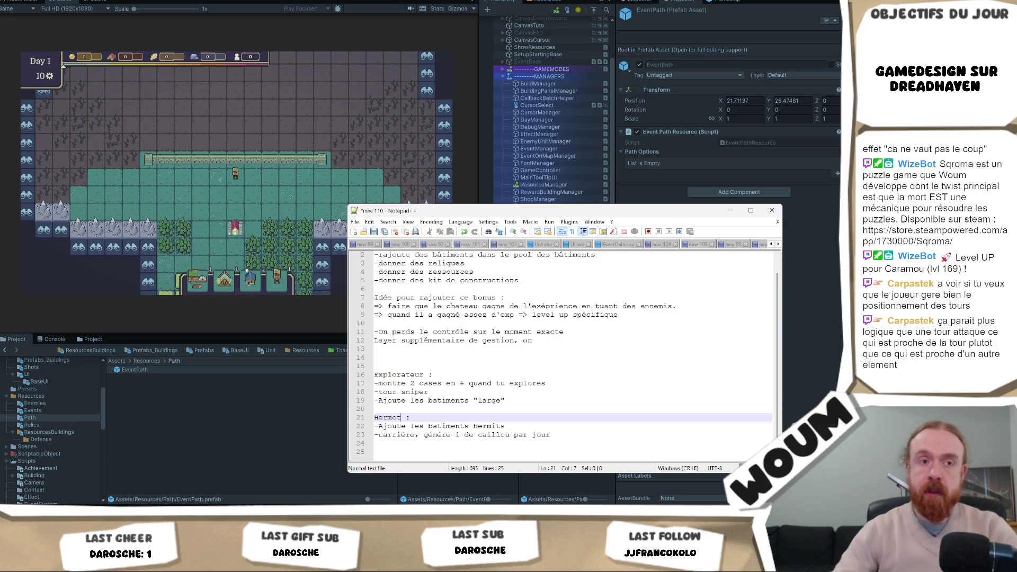
key("BackSpace")
key("BackSpace")
type("it")
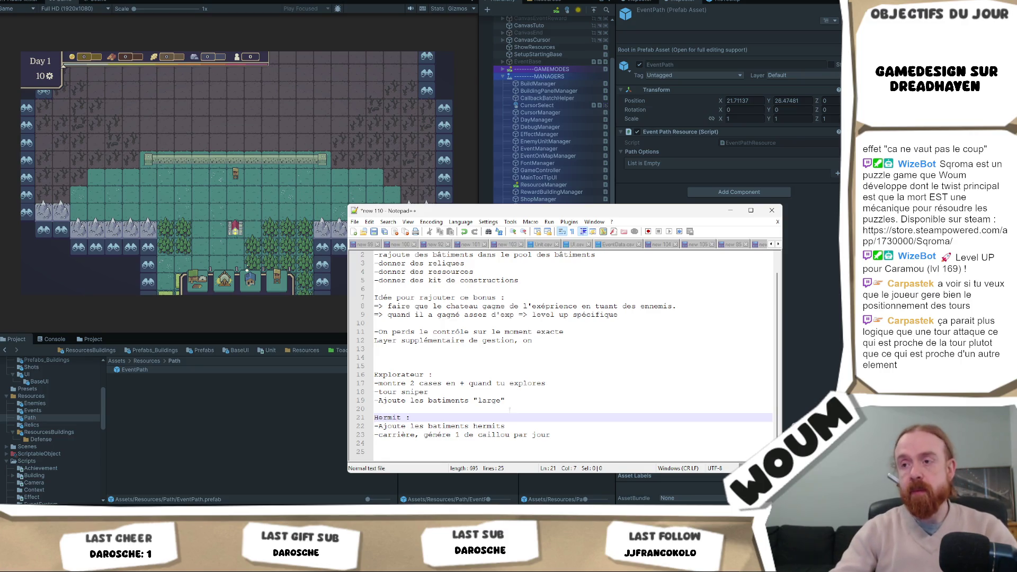
Replace "large" with a pasted "Explorateur" and append '=> ont une portée de ressources + grande'
double_click(490, 401)
key("BackSpace")
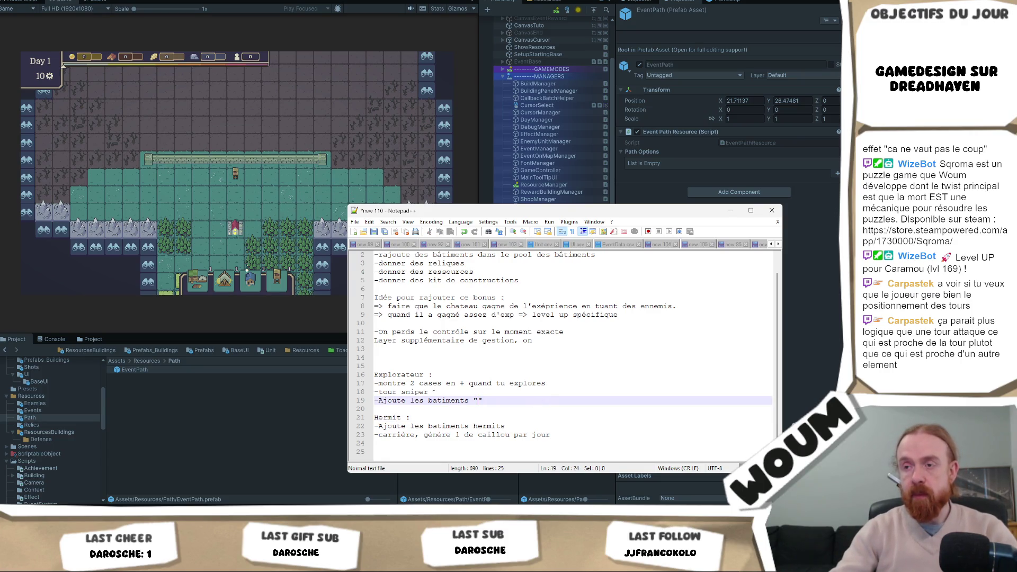
double_click(399, 375)
key("ctrl+c")
left_click(478, 401)
key("ctrl+v")
type("=> ")
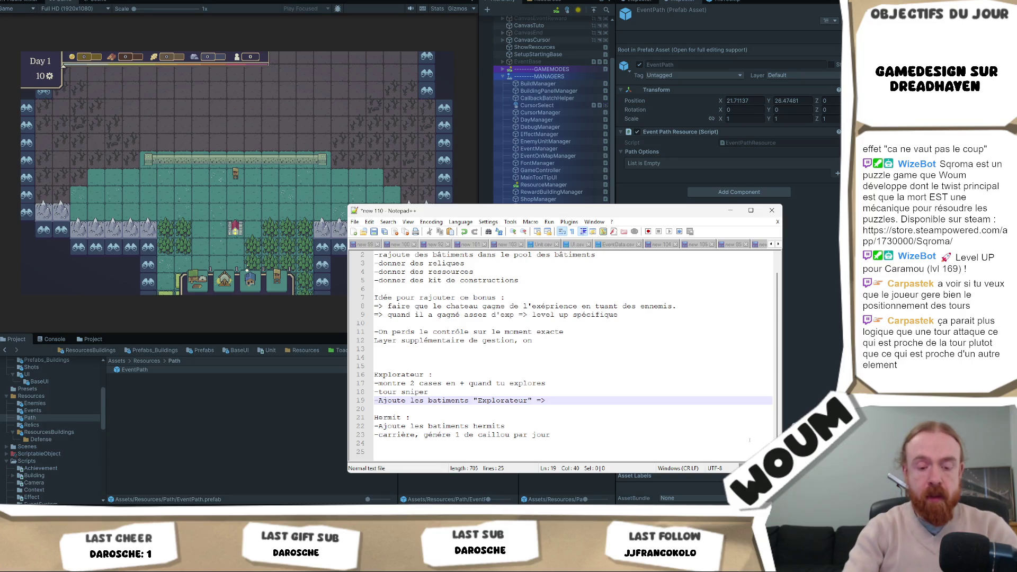
type("ont une port")
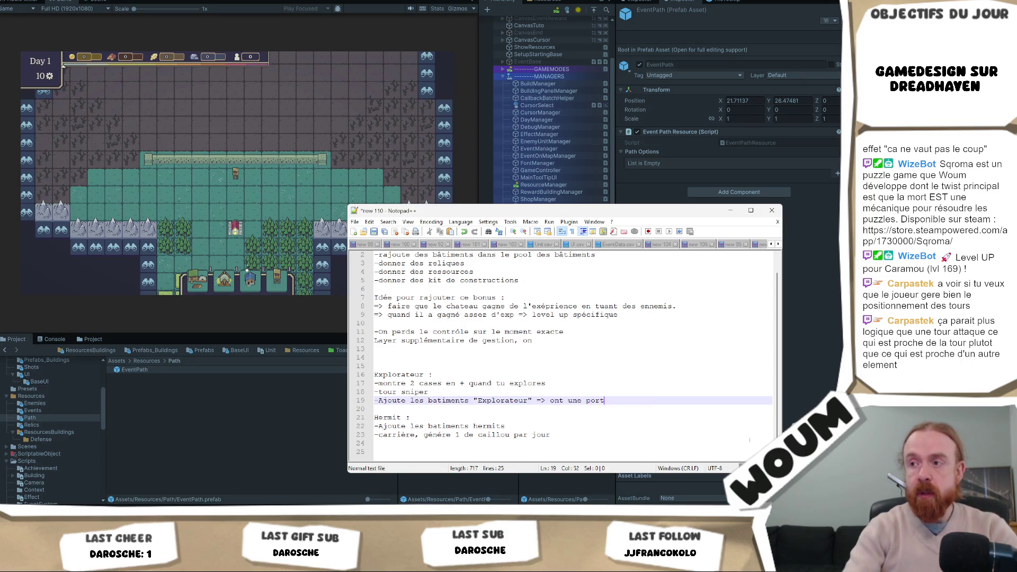
type("ée de ")
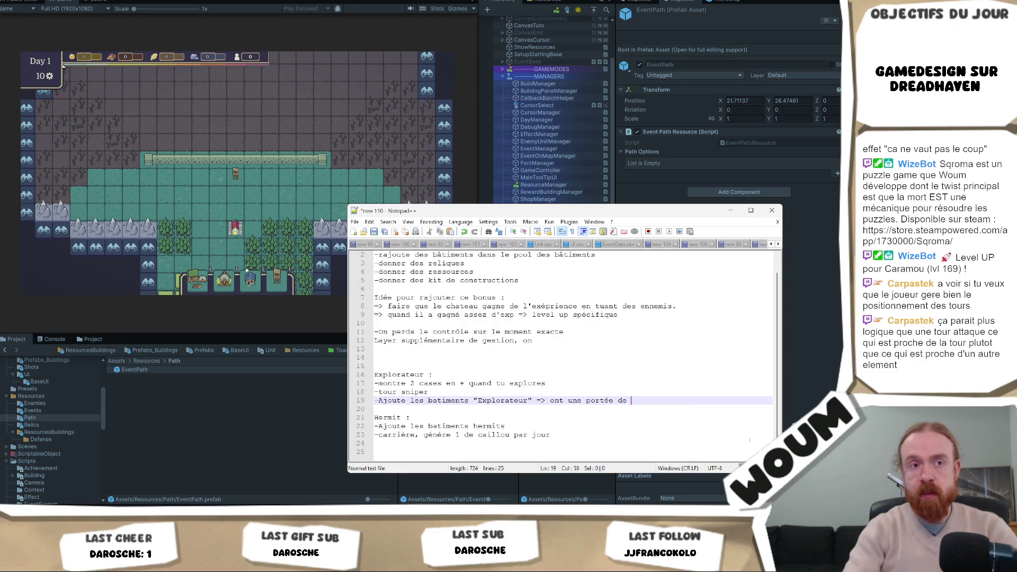
type("ressources + grande")
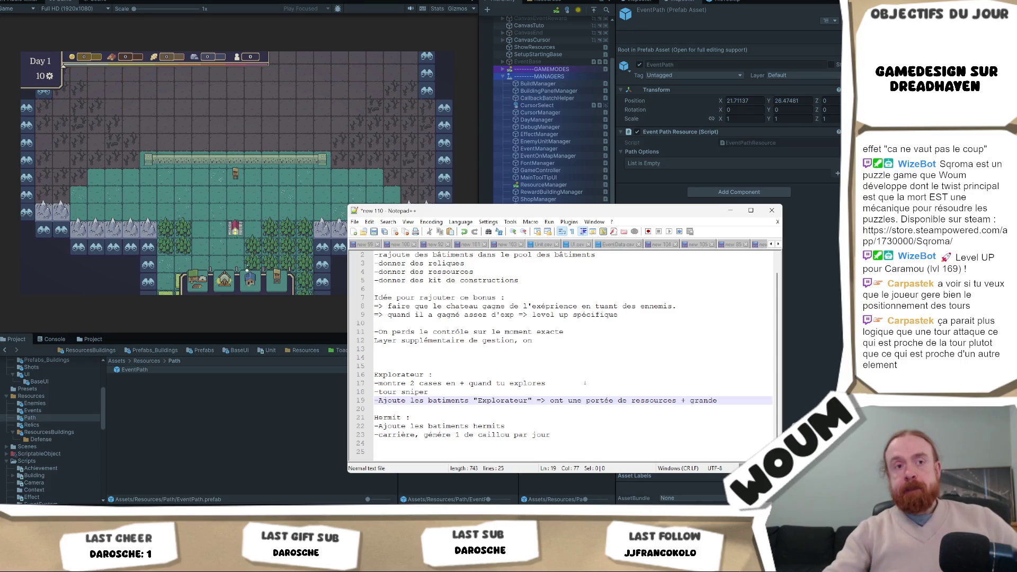
left_click(560, 435)
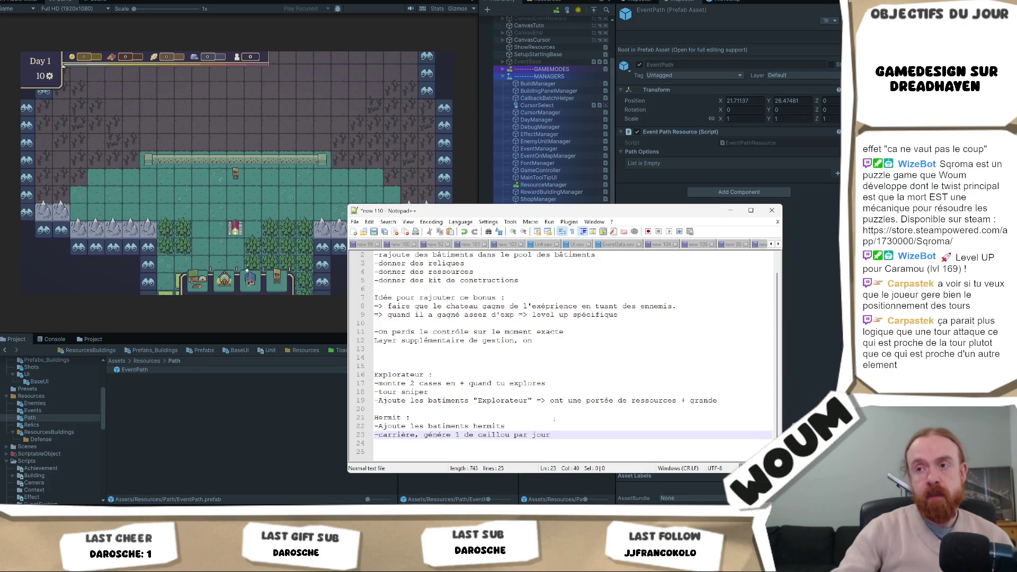
left_click(449, 394)
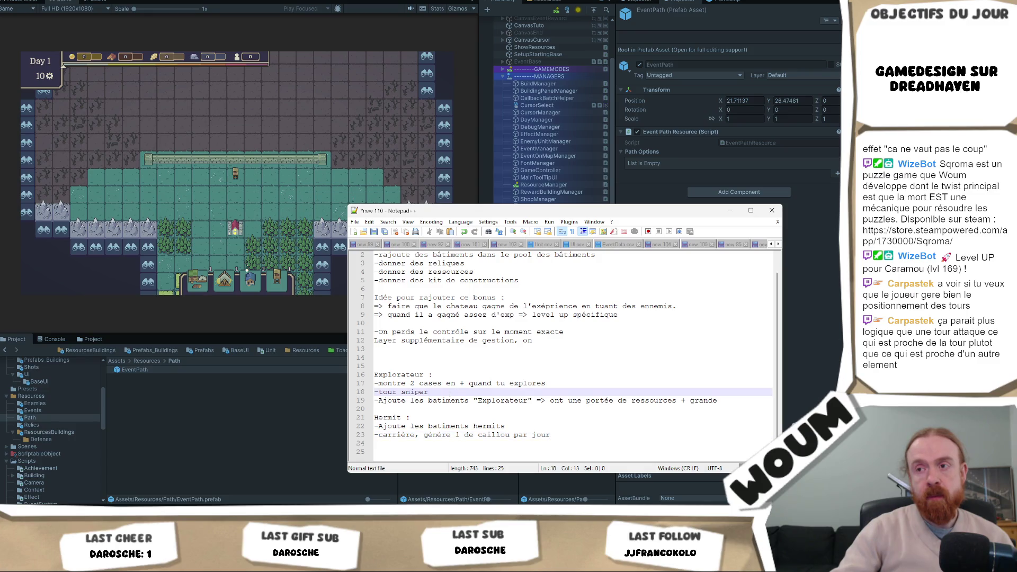
left_click_drag(450, 394, 356, 392)
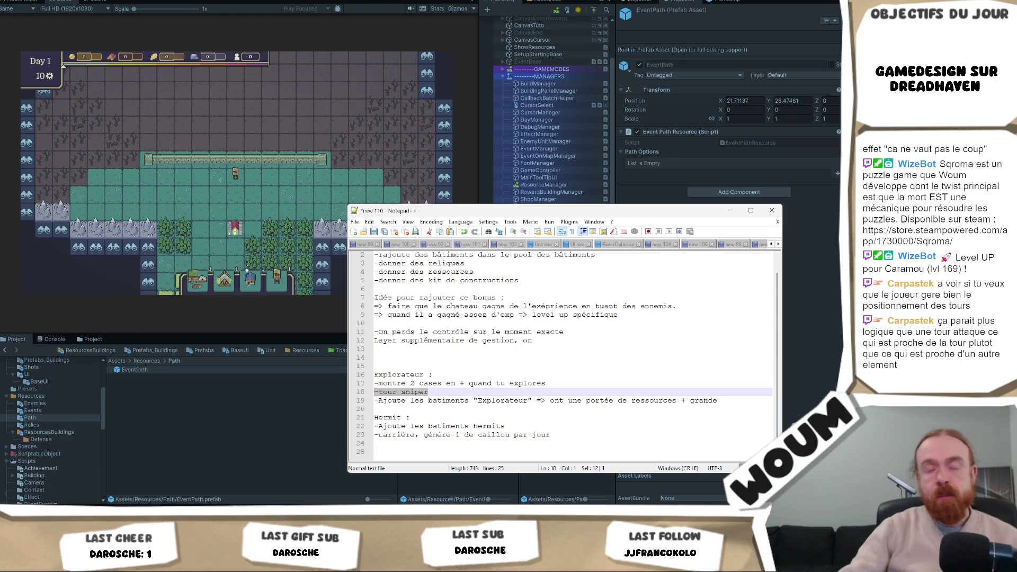
left_click(458, 390)
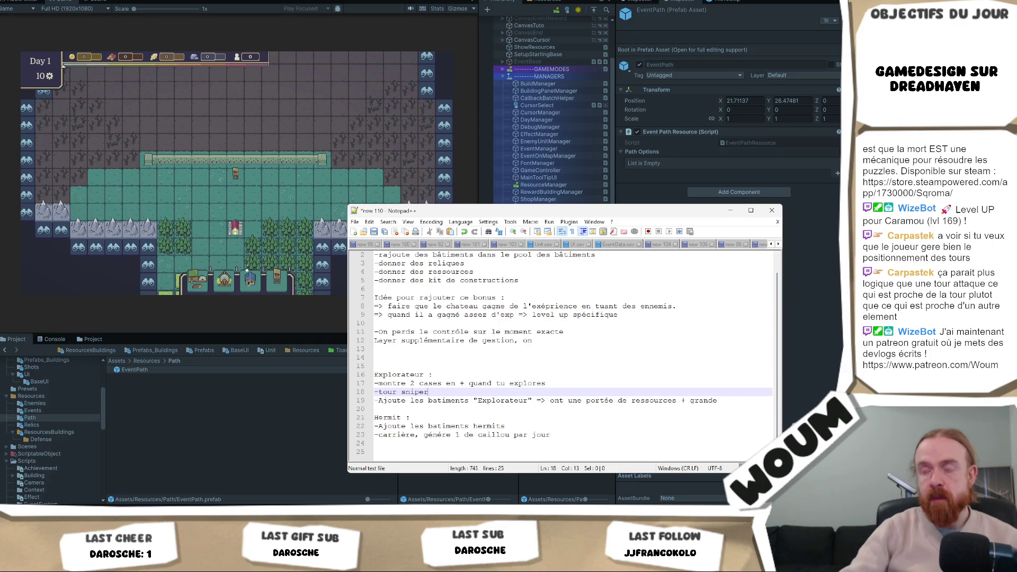
Append '=> bonus si rien autour' to the hermit buildings line
left_click(527, 425)
type("=> bonus si solo")
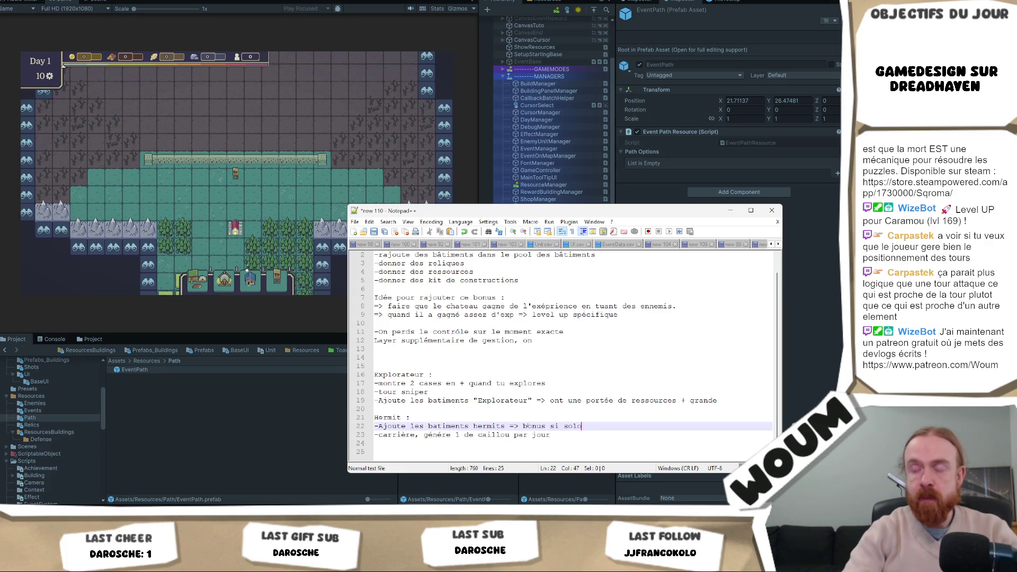
key("BackSpace")
type("rien autour")
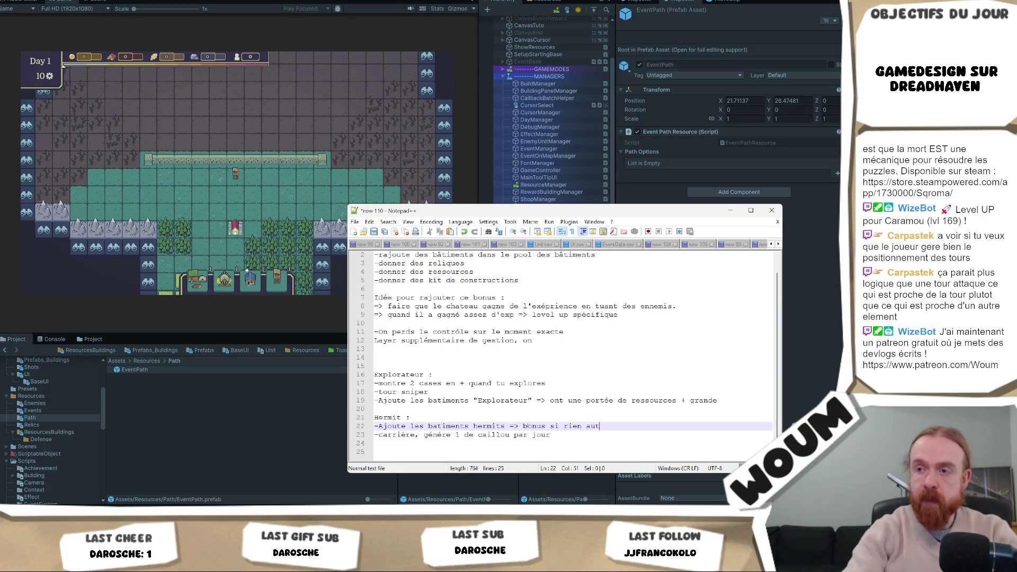
Rewrite the carrière line as '-tour solitaire => + de dégats/tirs si rien autour'
key("Down")
key("Return")
key("Return")
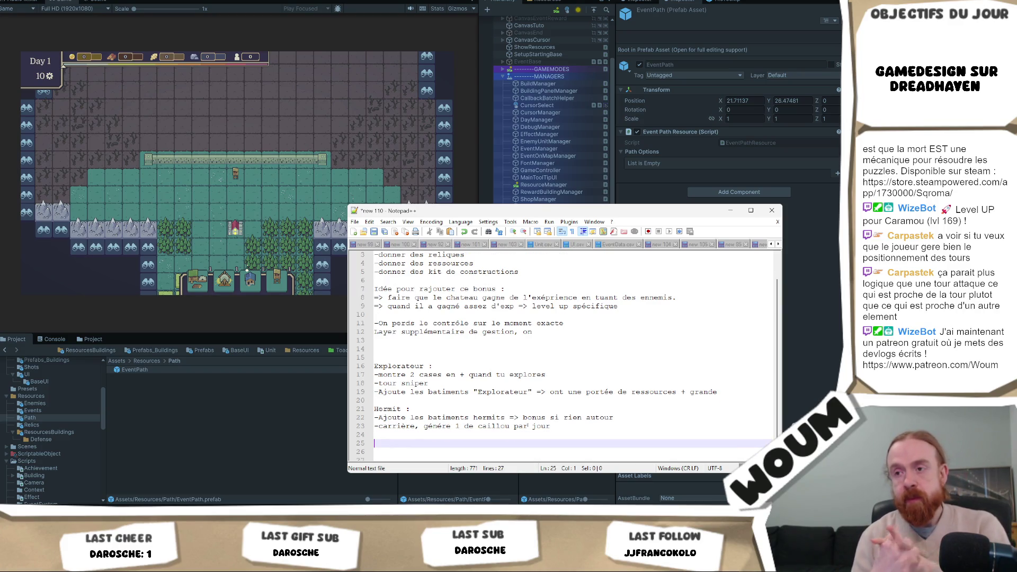
key("Up")
key("Up")
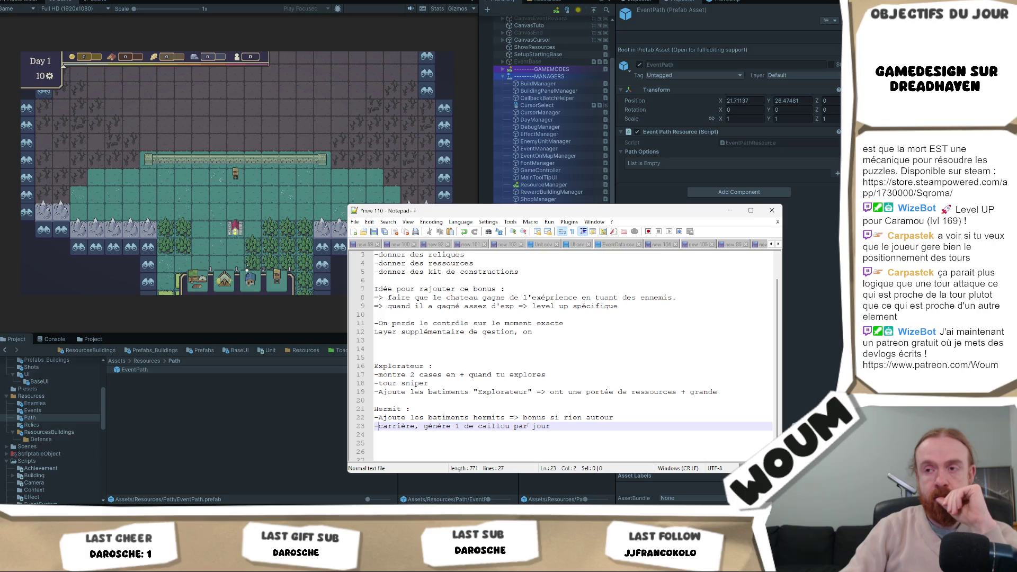
key("Up")
key("Up")
key("Up")
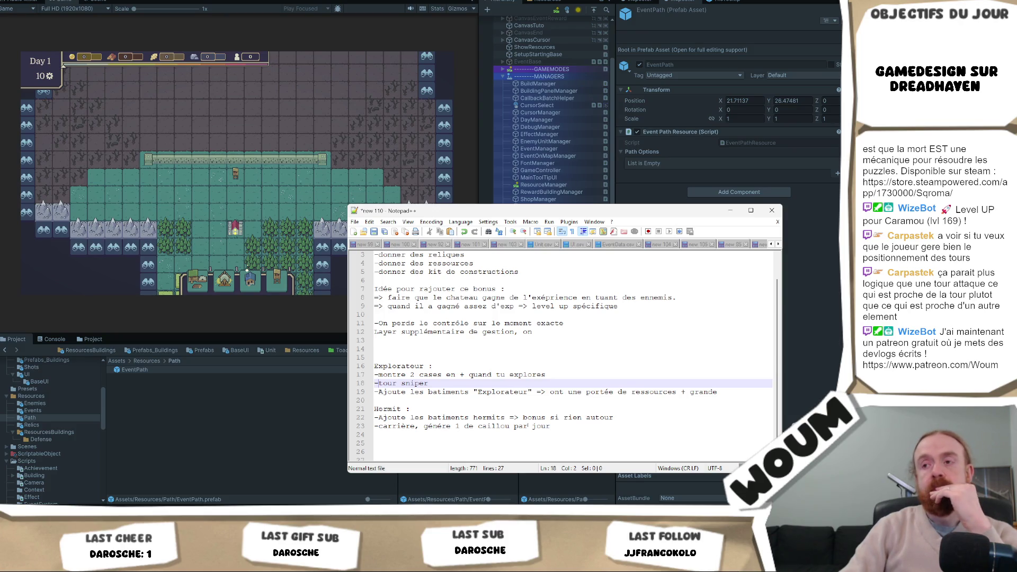
mouse_move(551, 425)
left_mouse_down()
mouse_move(381, 426)
mouse_move(402, 418)
mouse_move(379, 426)
left_mouse_up()
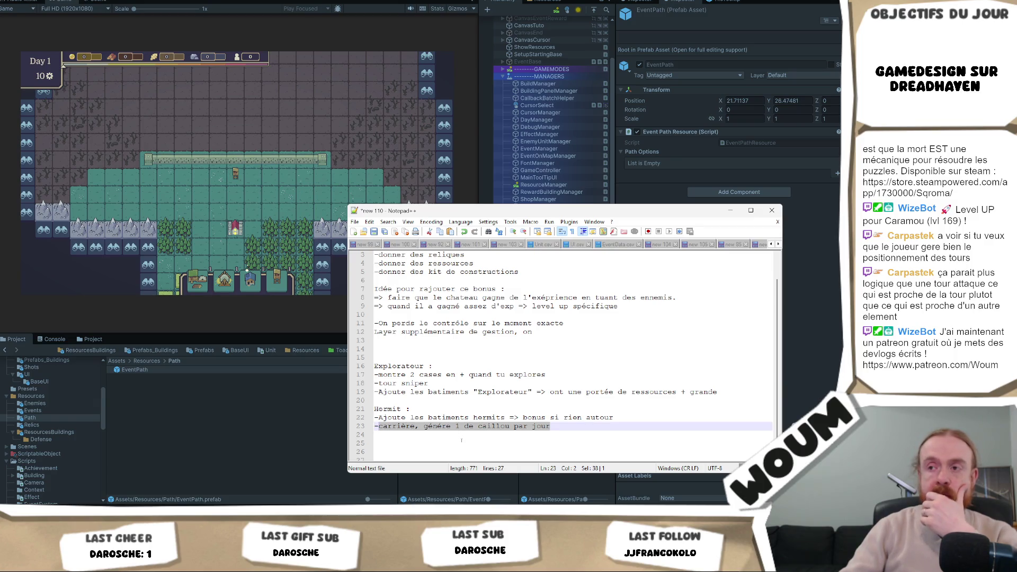
type("tour")
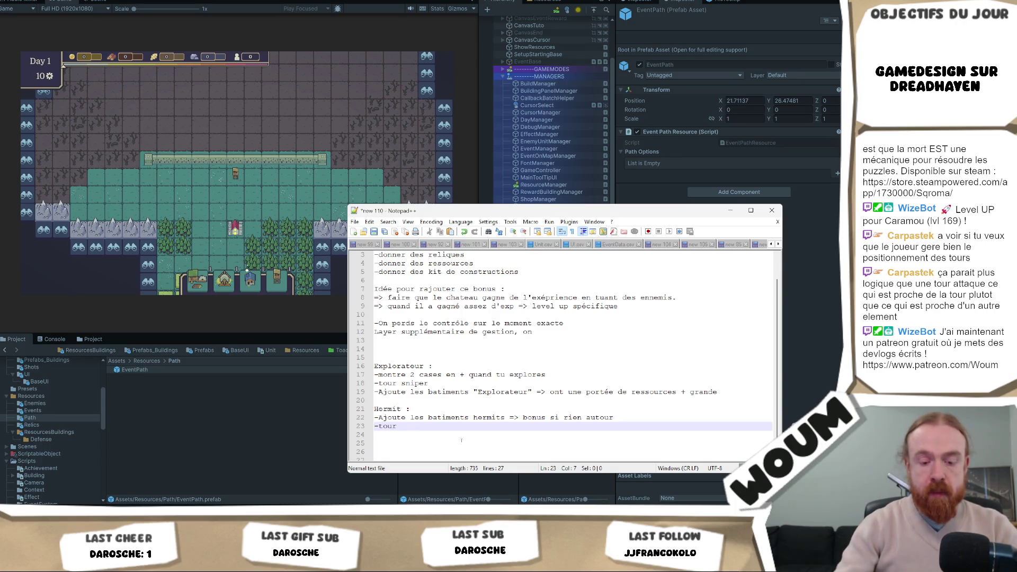
type("solitair")
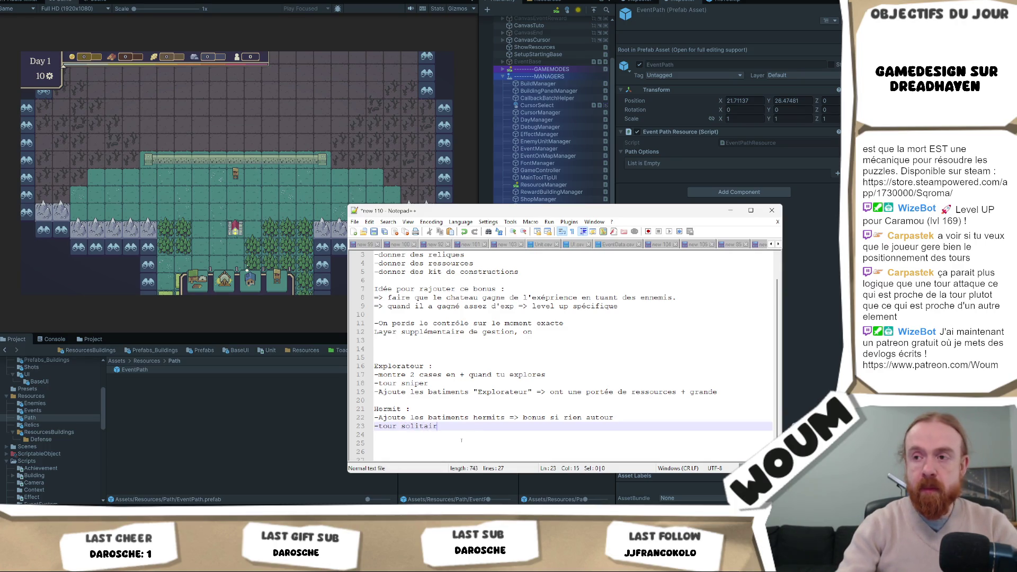
type("e => +")
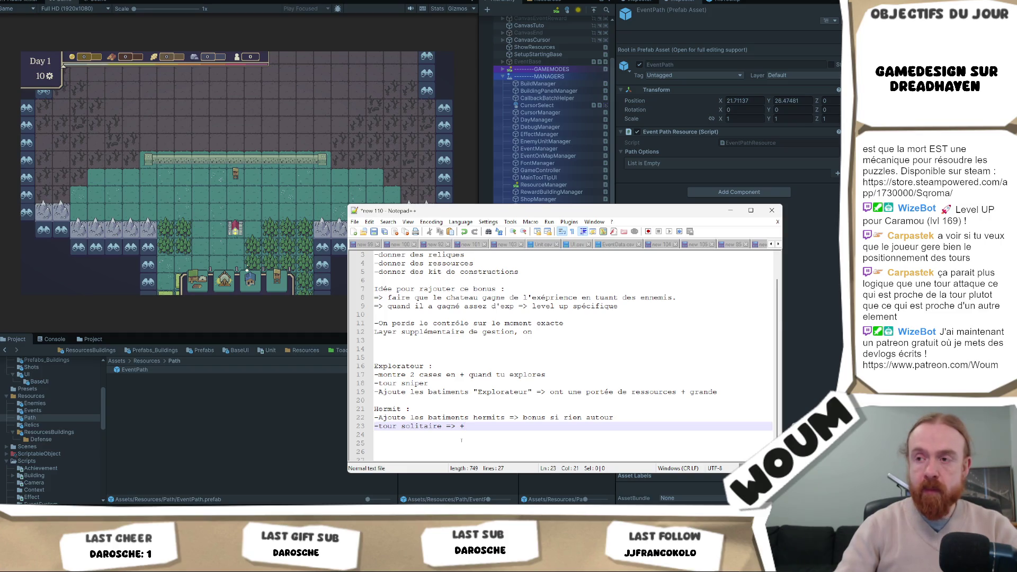
type(" de dégats")
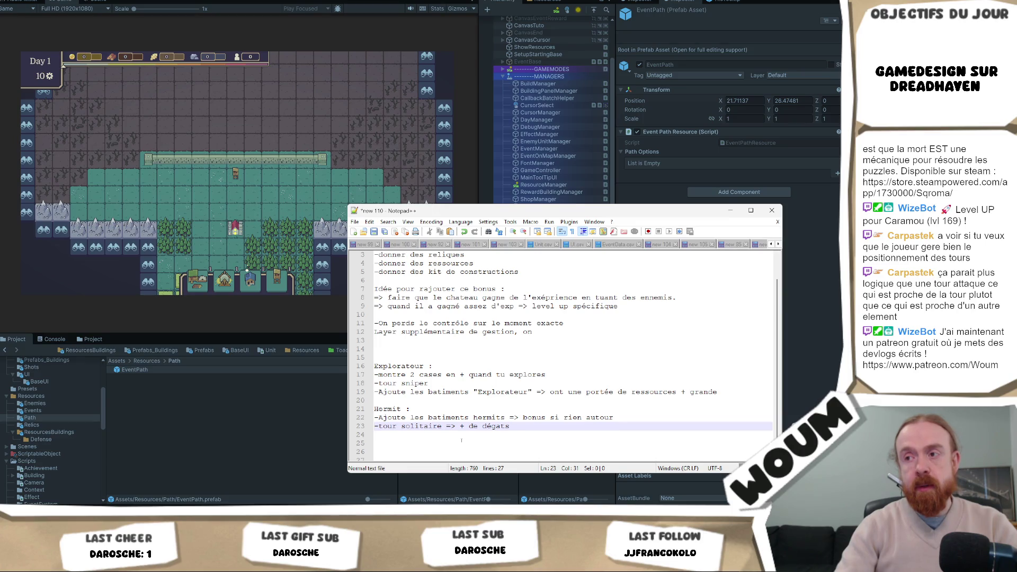
type("/")
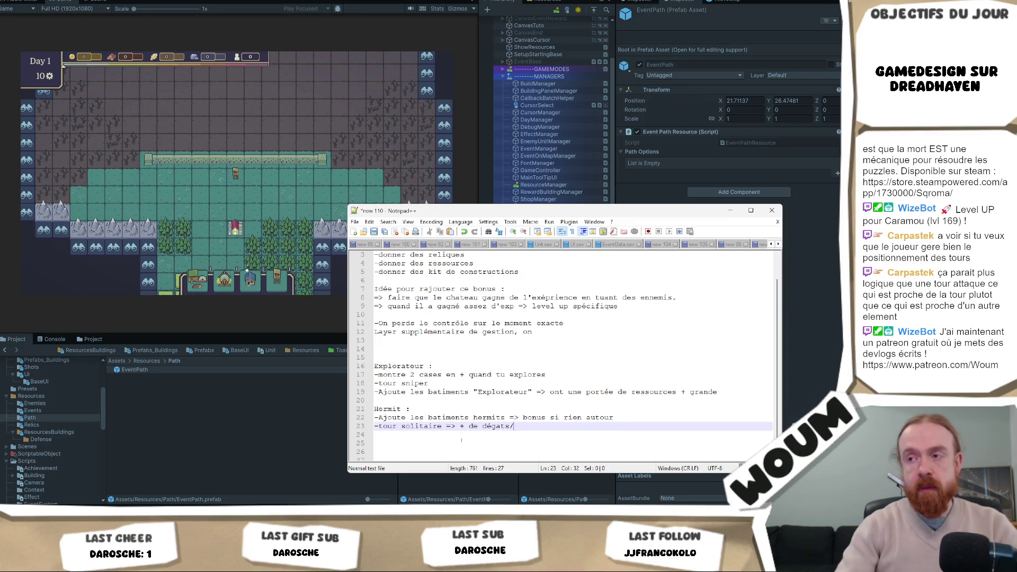
type("tirs si ")
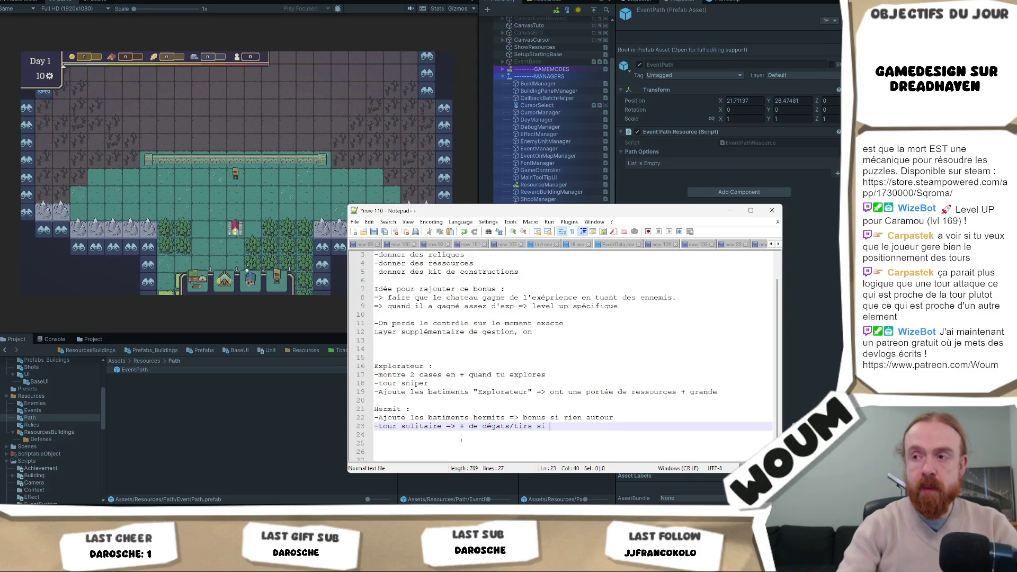
type("rien autour")
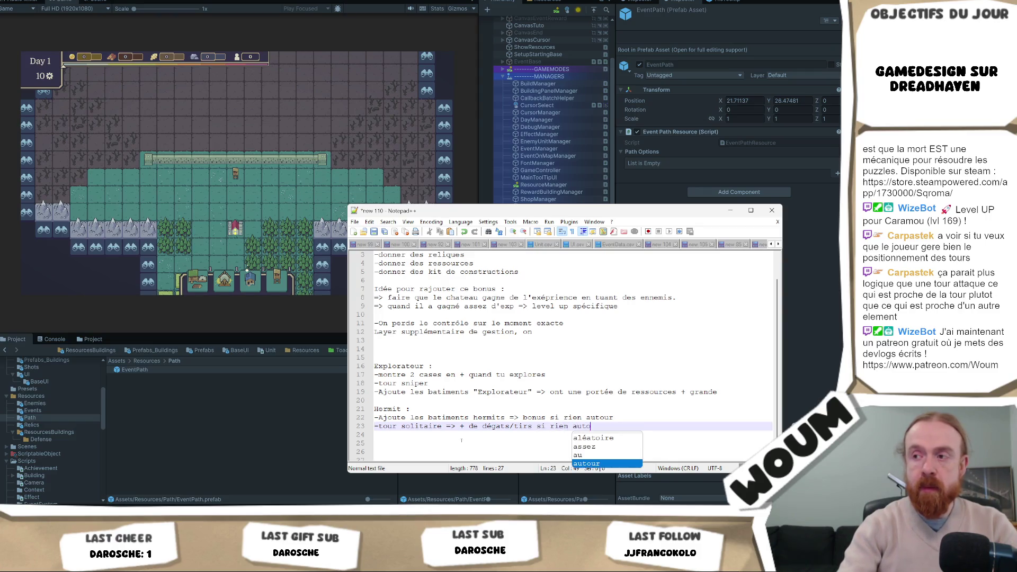
key("Down")
key("Down")
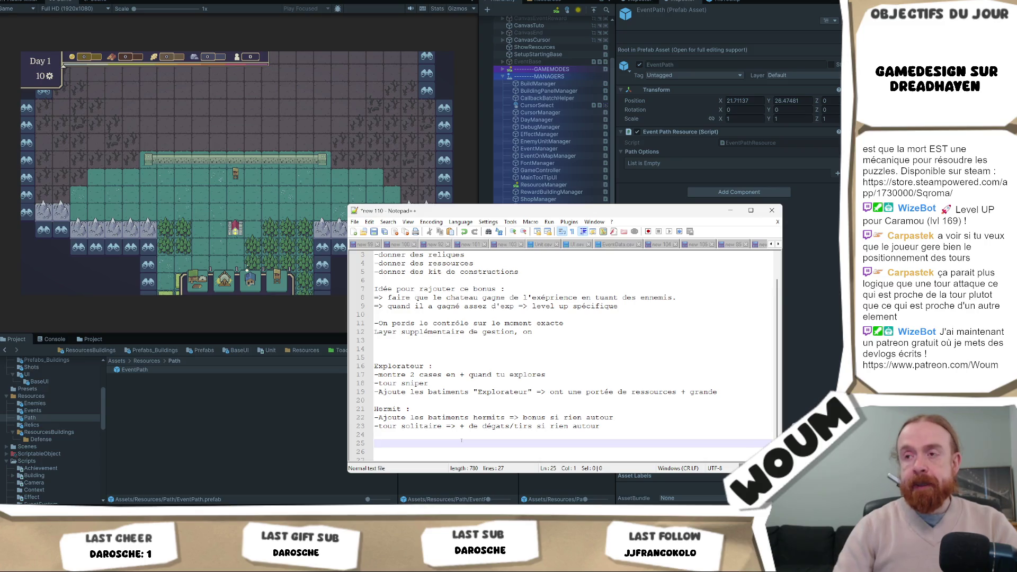
scroll(461, 440, "down", 1)
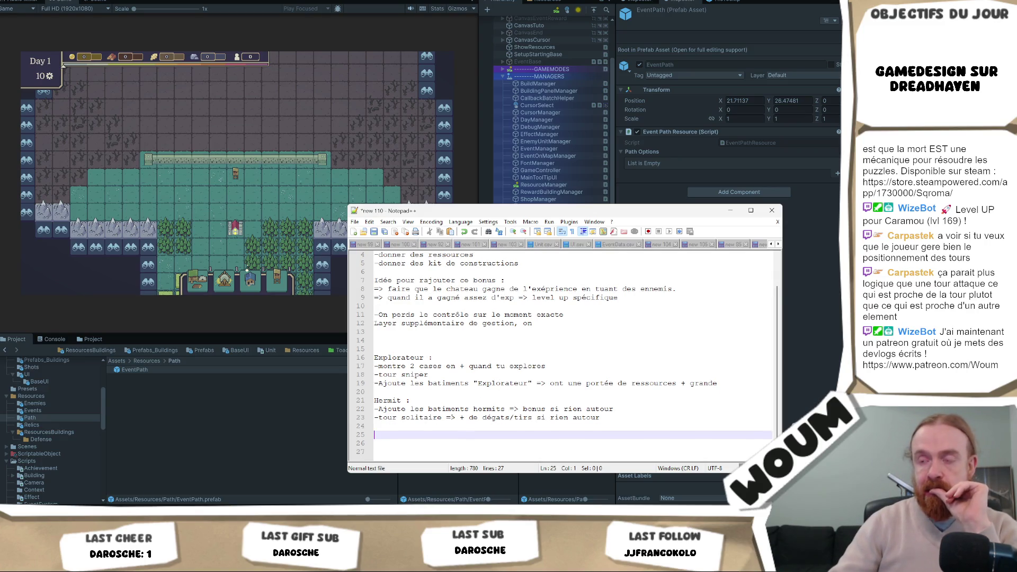
Delete the Explorateur line about showing 2 extra cases
left_click(491, 400)
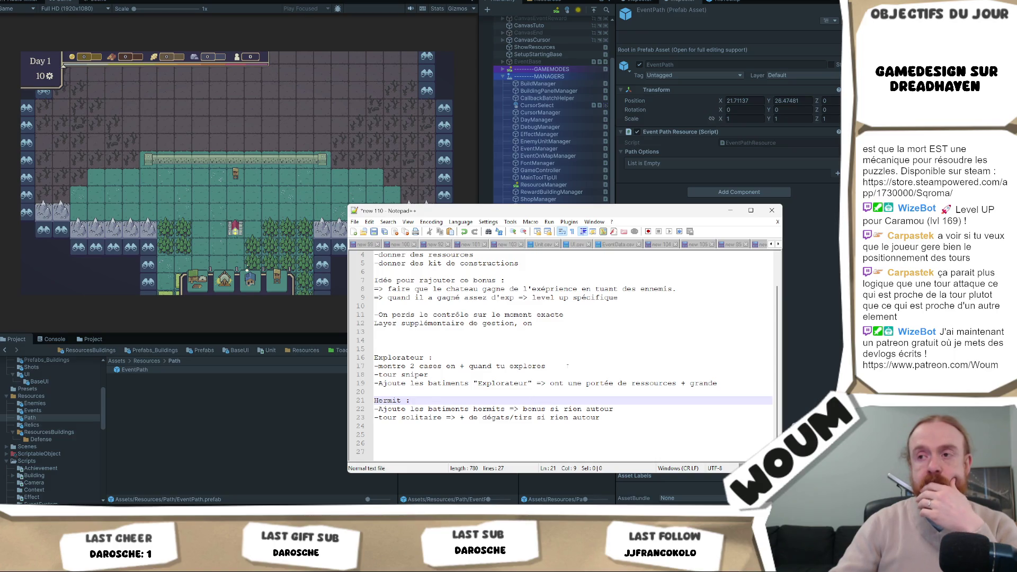
left_click_drag(567, 366, 571, 361)
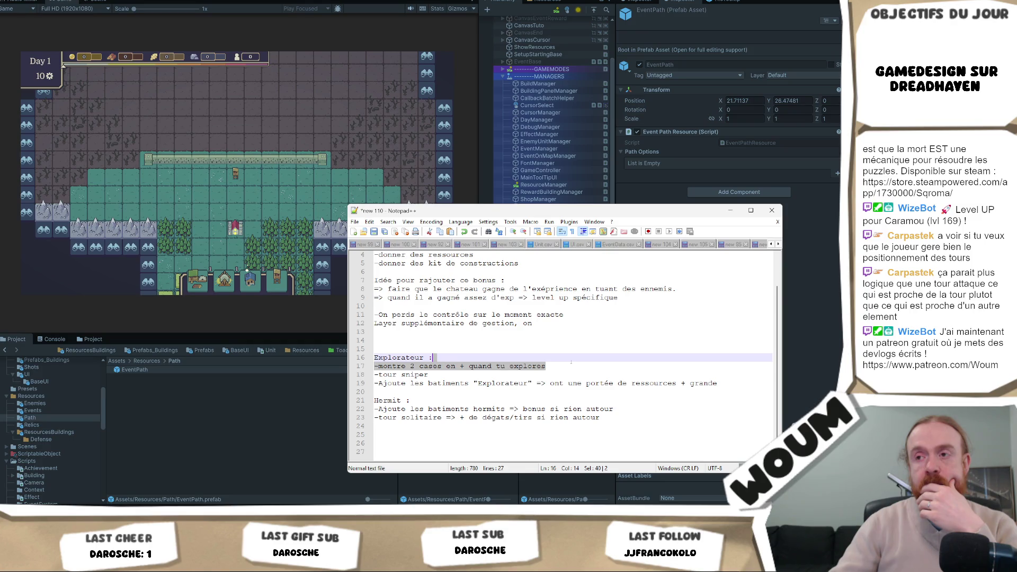
key("Delete")
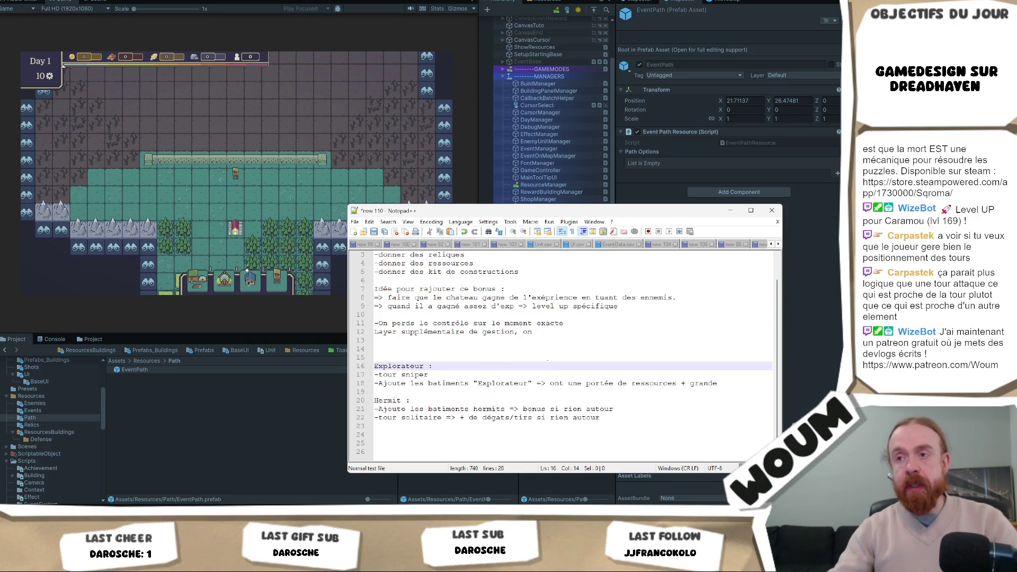
Move the Notepad++ window up and to the left
left_click_drag(569, 426, 569, 435)
left_click(565, 435)
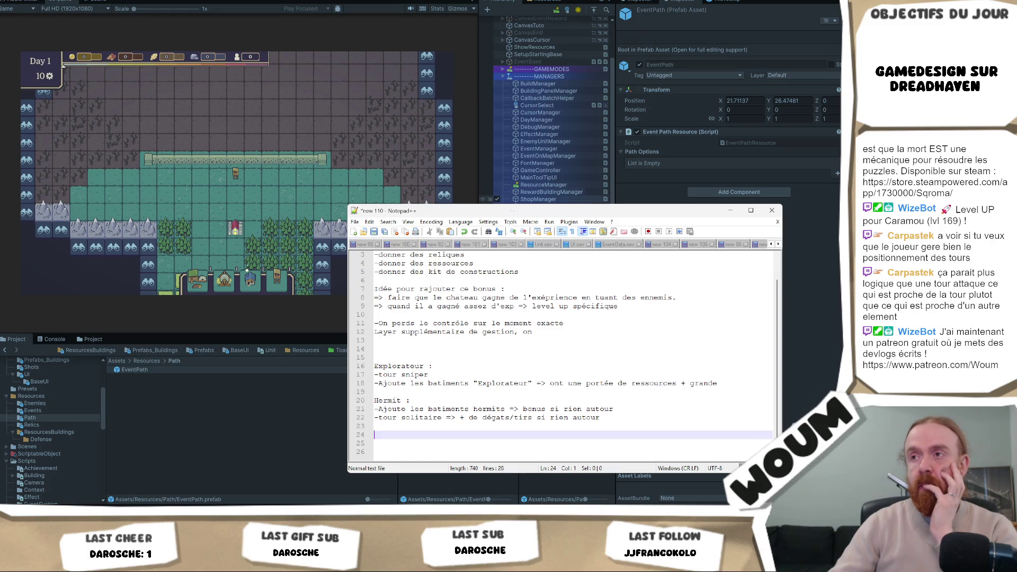
left_click_drag(506, 211, 458, 148)
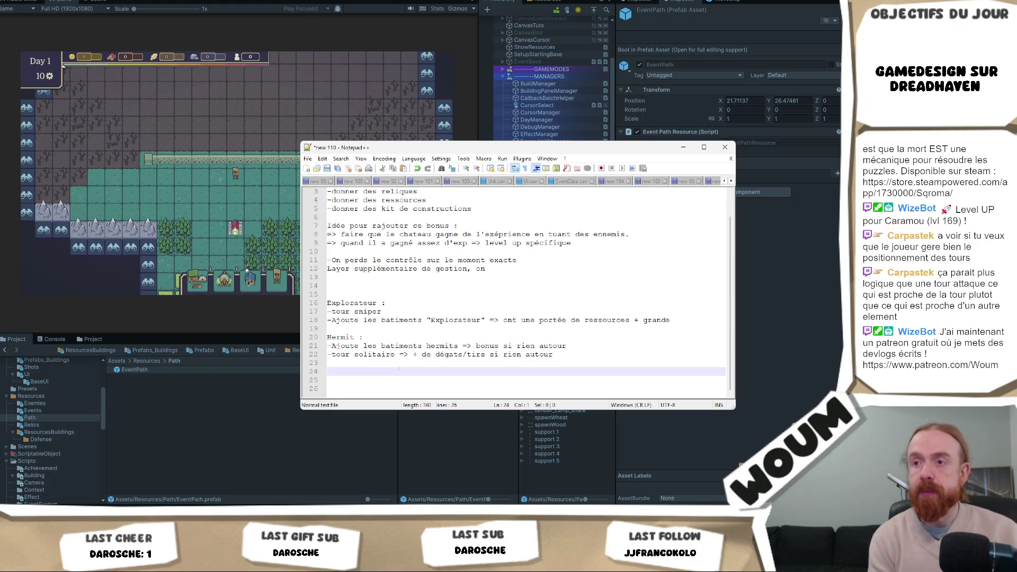
type("Festof")
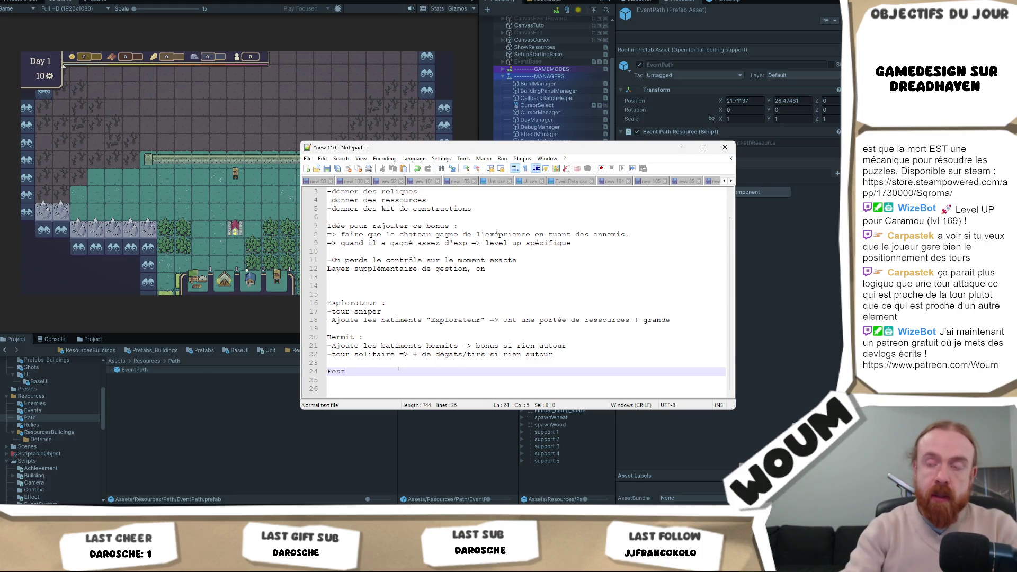
key("BackSpace")
key("BackSpace")
key("BackSpace")
key("BackSpace")
key("BackSpace")
key("BackSpace")
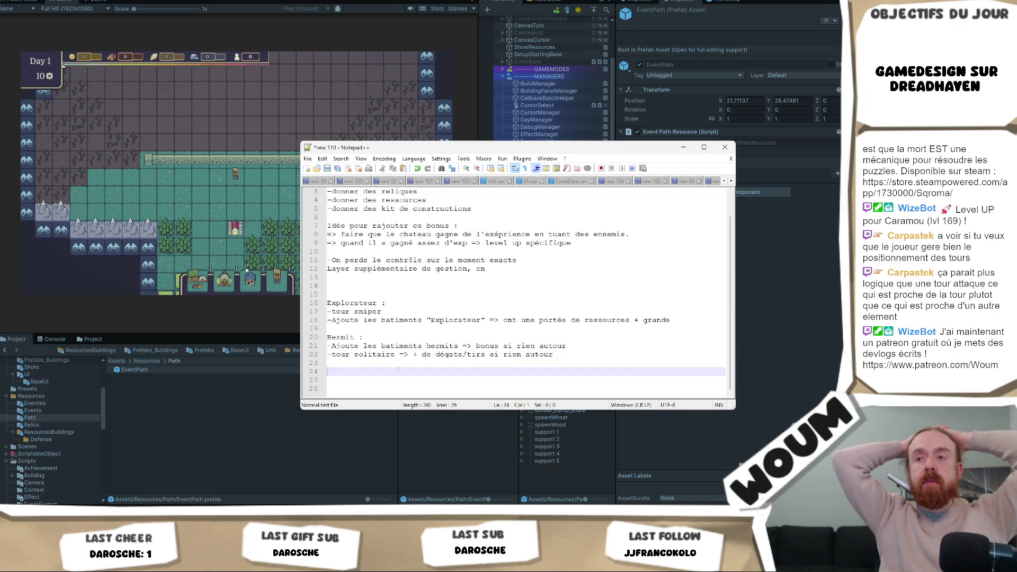
type("St")
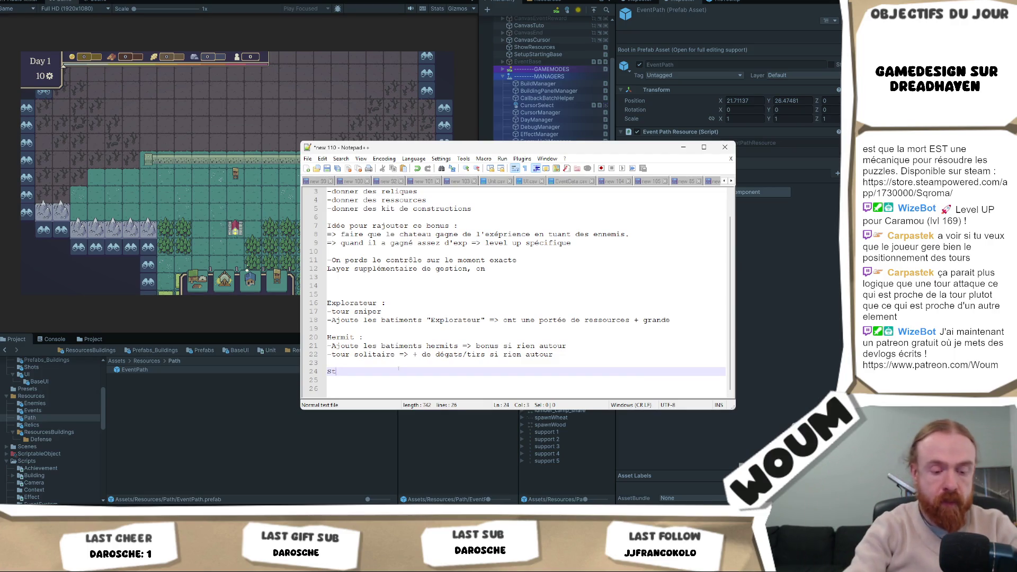
type("ratége :")
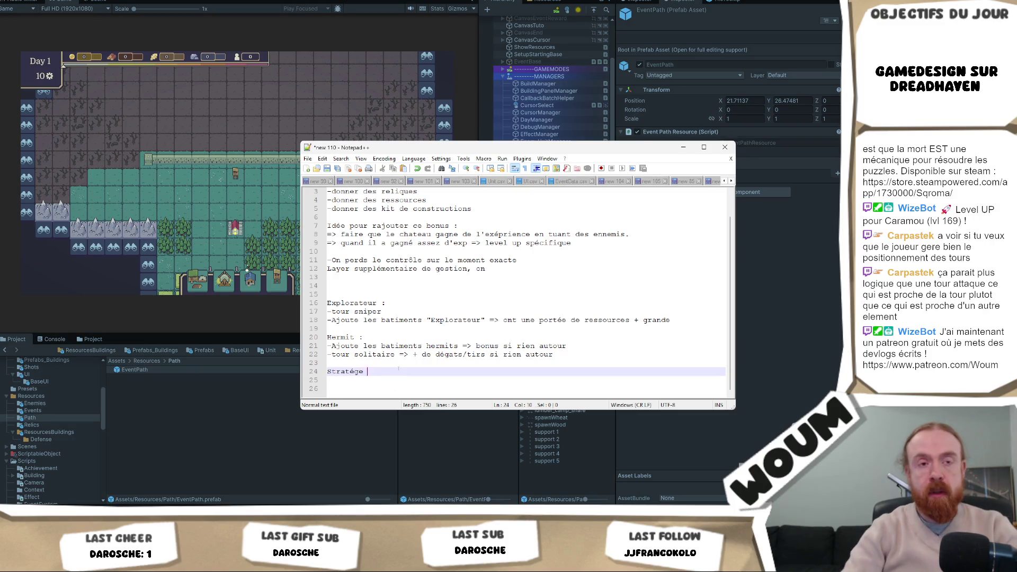
Add '-tour en X ou +' as the first Stratège bonus line
key("Return")
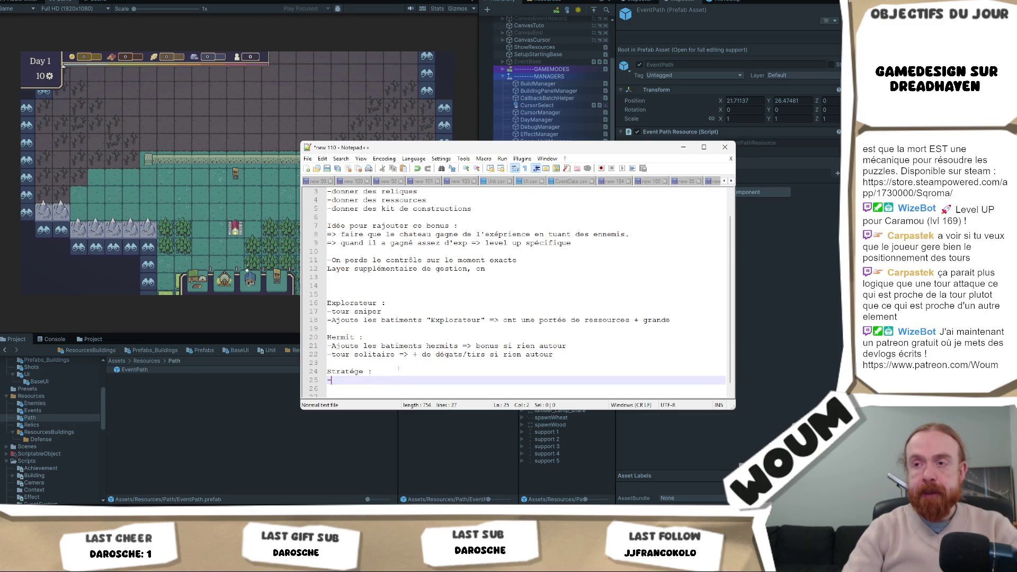
type("A")
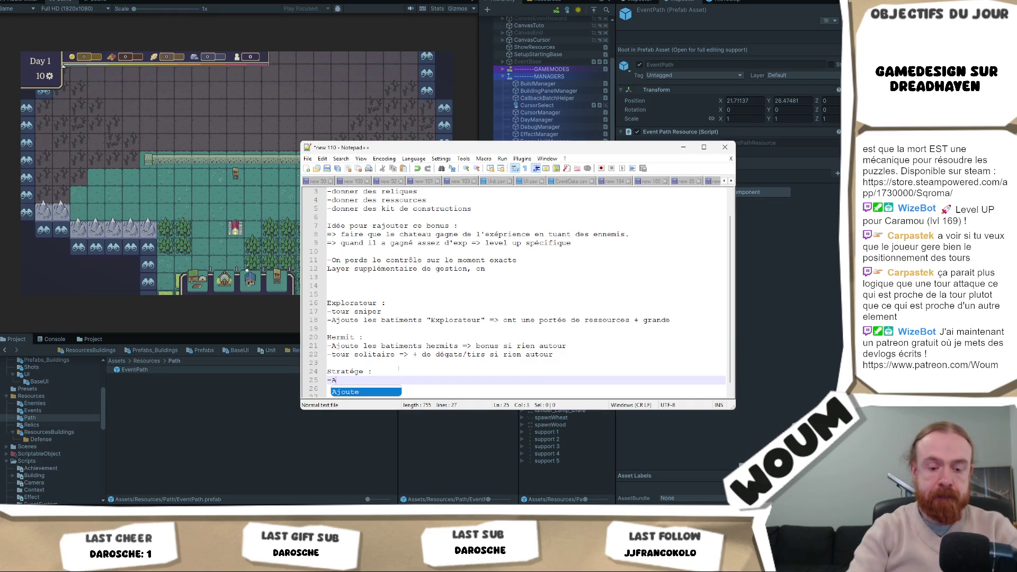
key("BackSpace")
type("tour ")
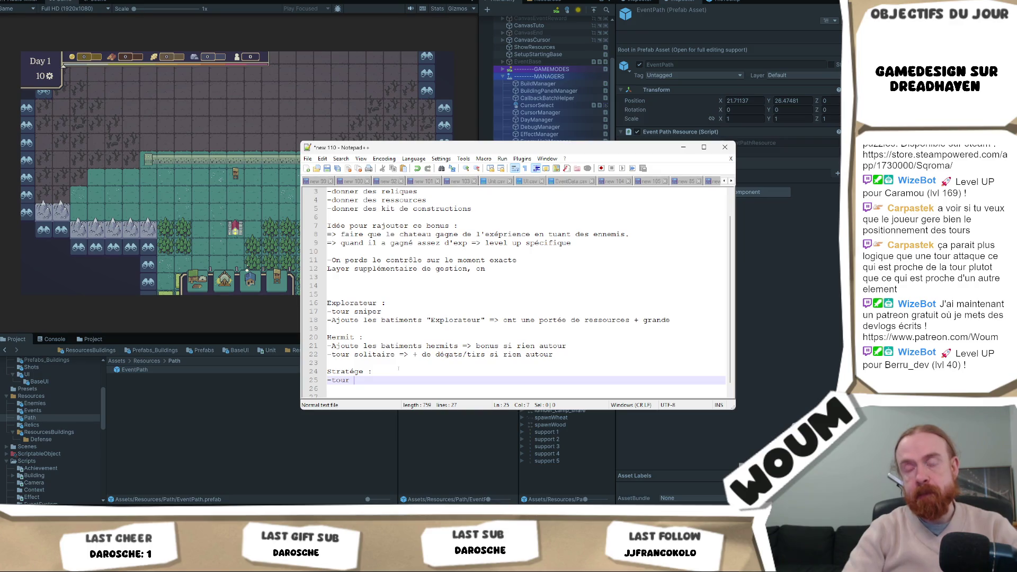
type("av")
key("BackSpace")
key("BackSpace")
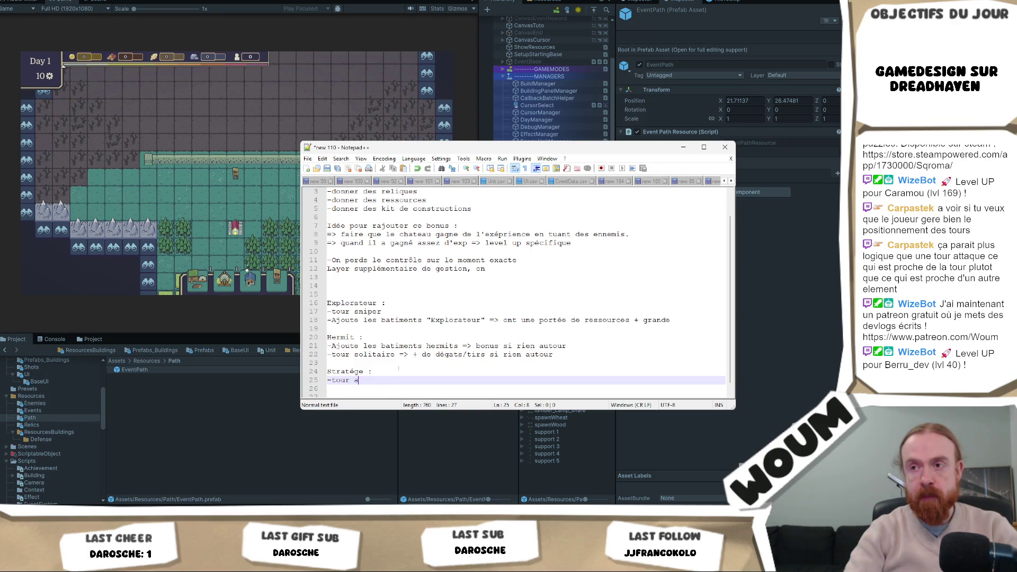
type("en X")
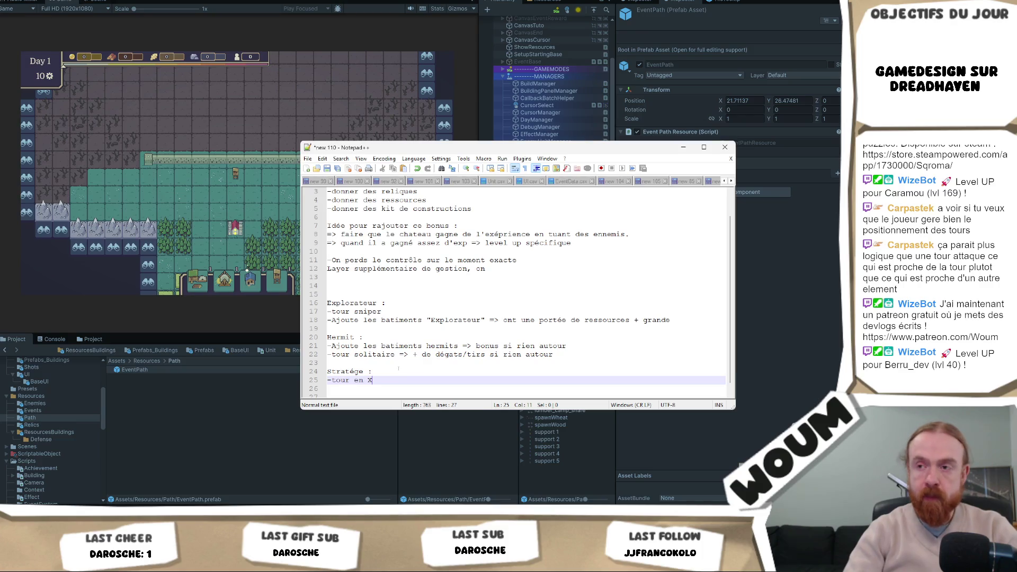
type(" ou +")
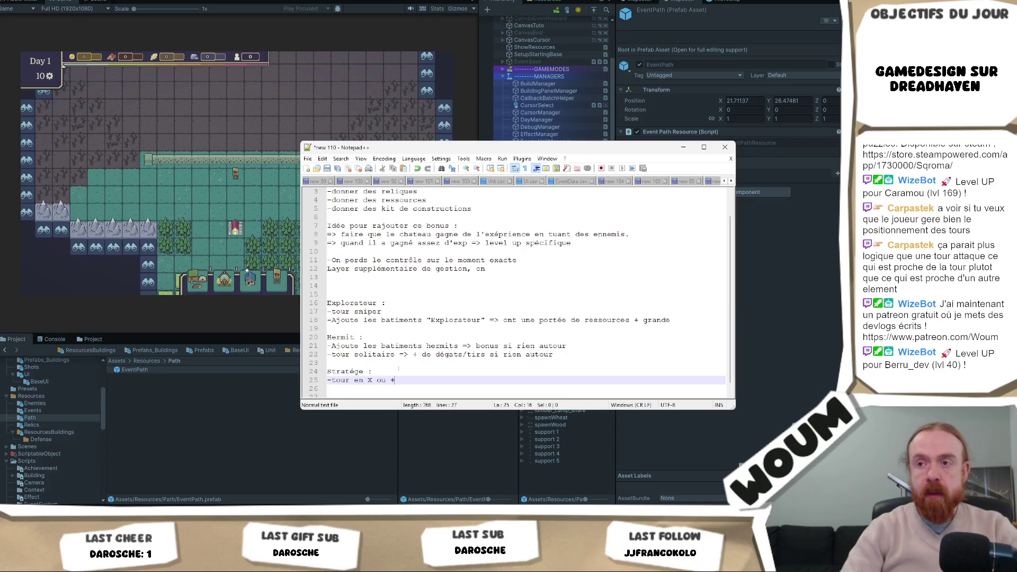
Add '-Ajoute les maisons qui donne + d'or si proche d'un woodcamp ect' plus blank lines
key("Return")
type("-")
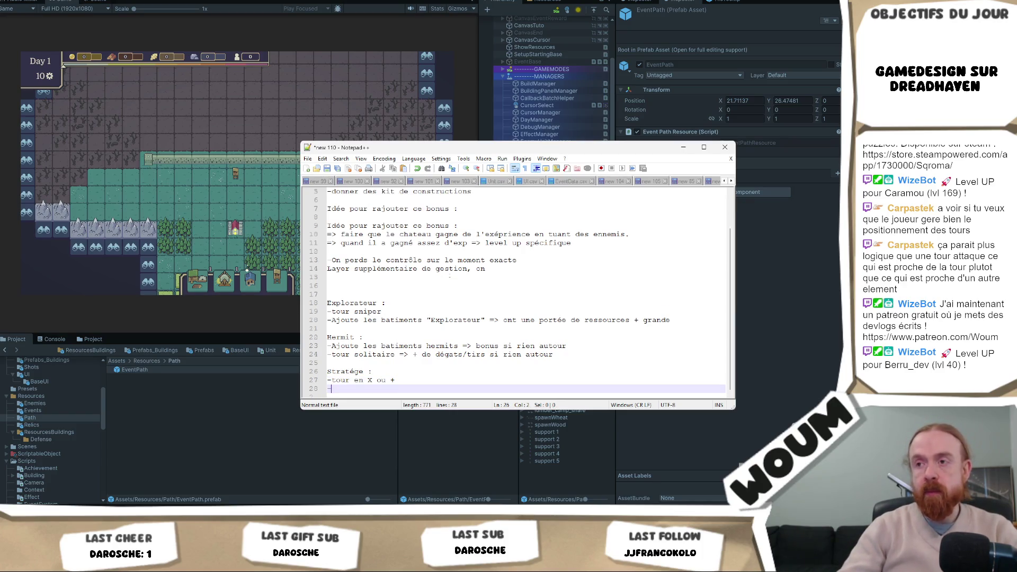
scroll(449, 276, "down", 1)
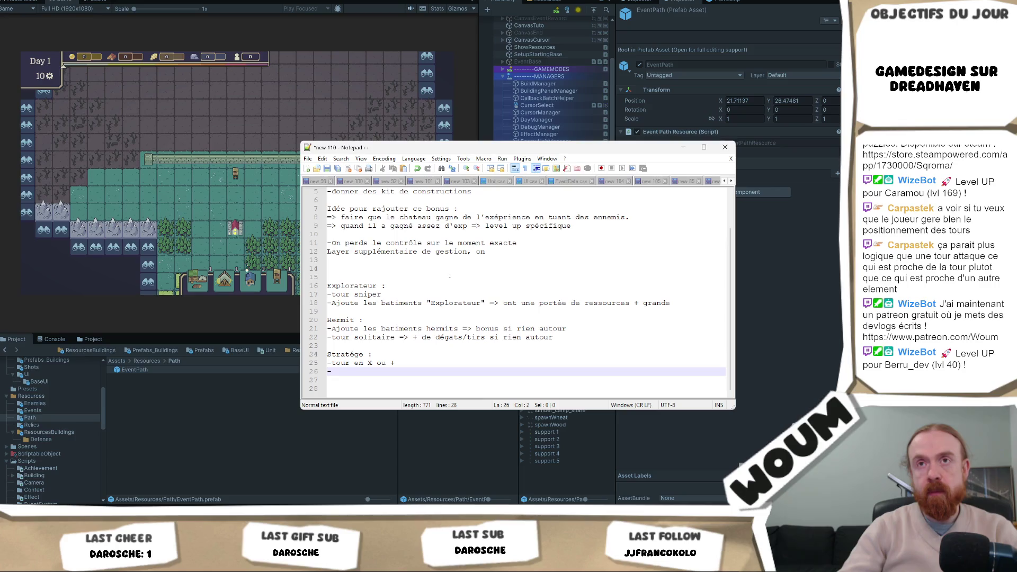
type("Aj")
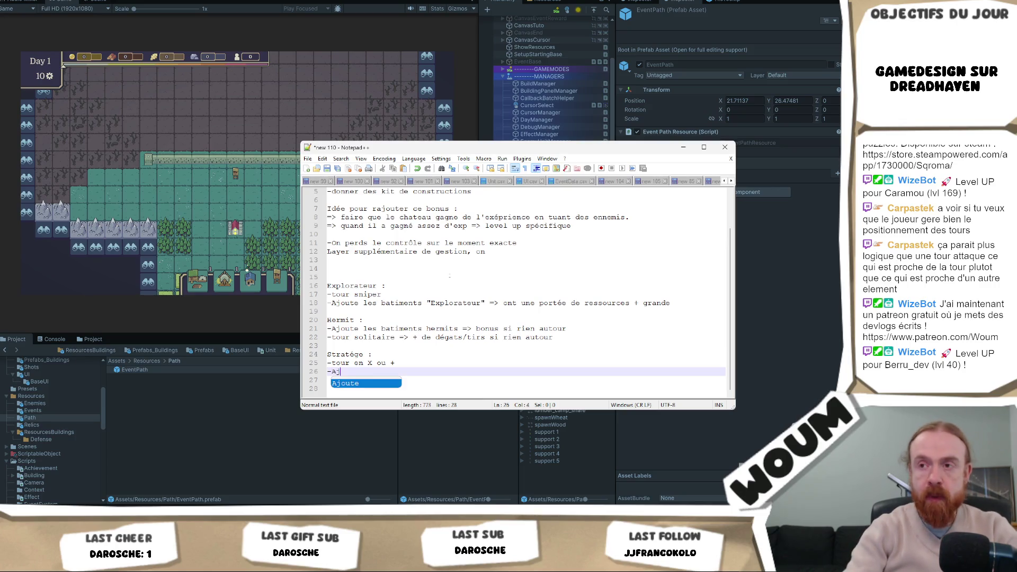
type("out les maisons")
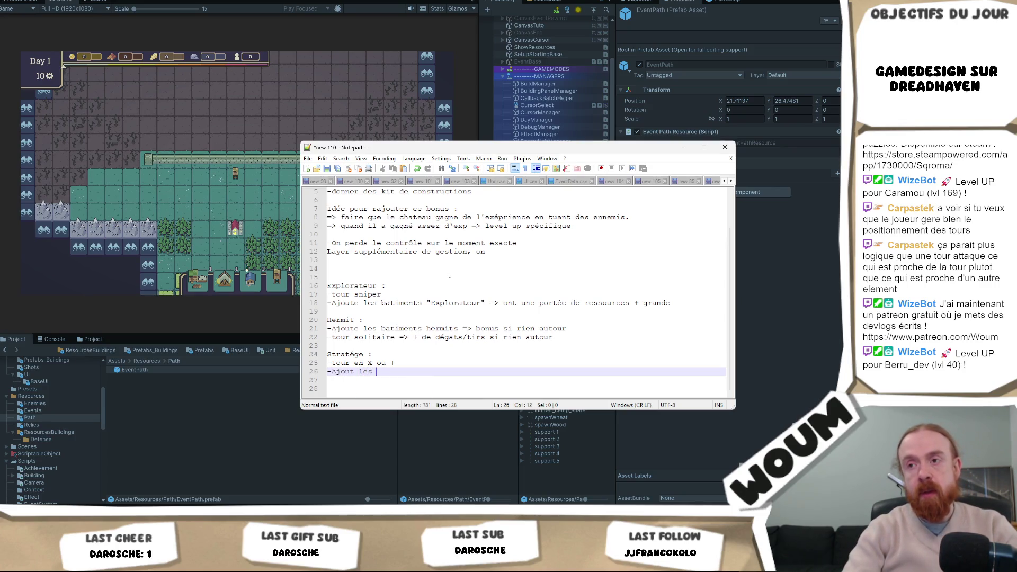
left_click(361, 372)
type("e")
key("End")
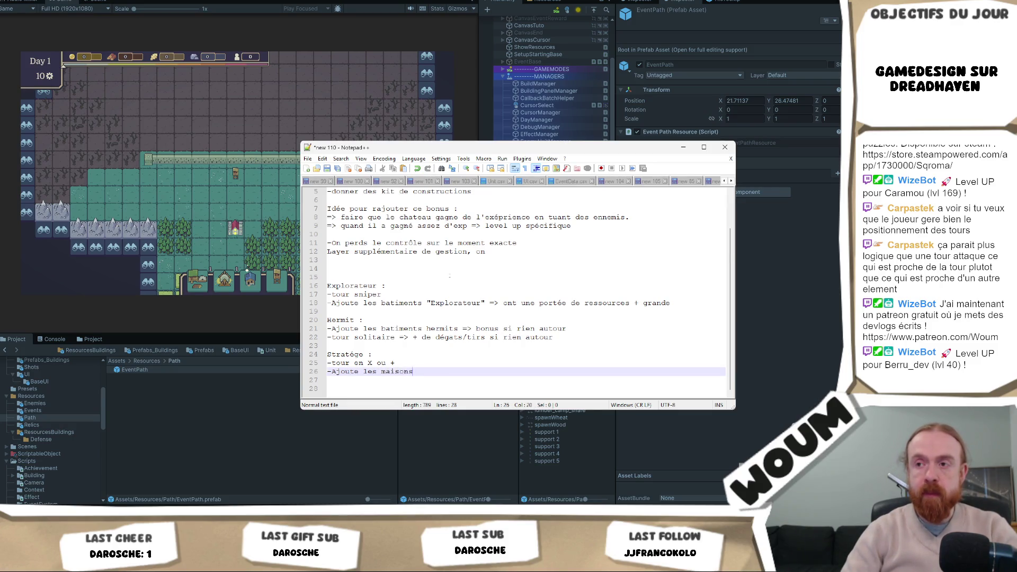
type("qui boost")
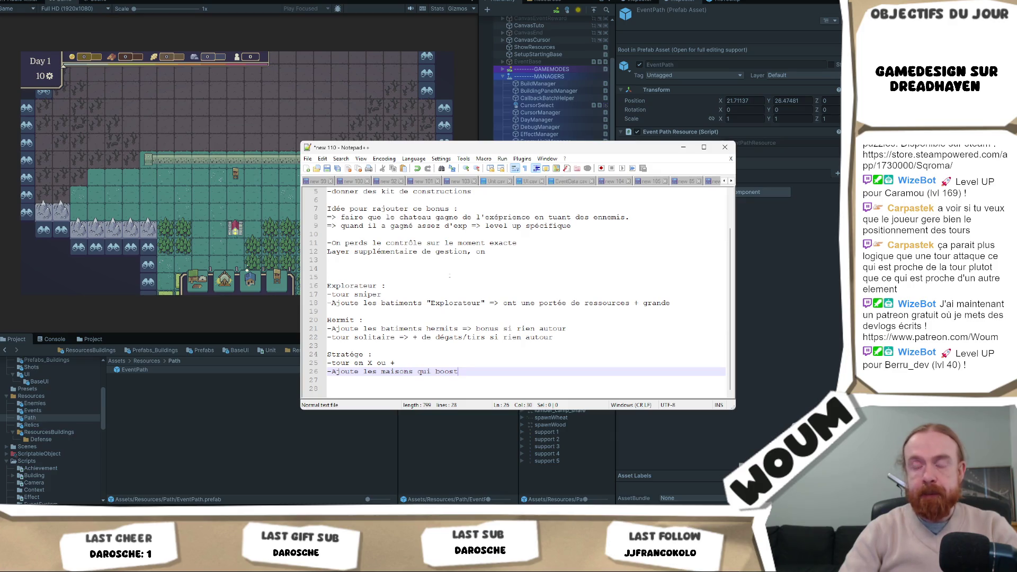
key("BackSpace")
key("BackSpace")
key("BackSpace")
key("BackSpace")
key("BackSpace")
type("donn")
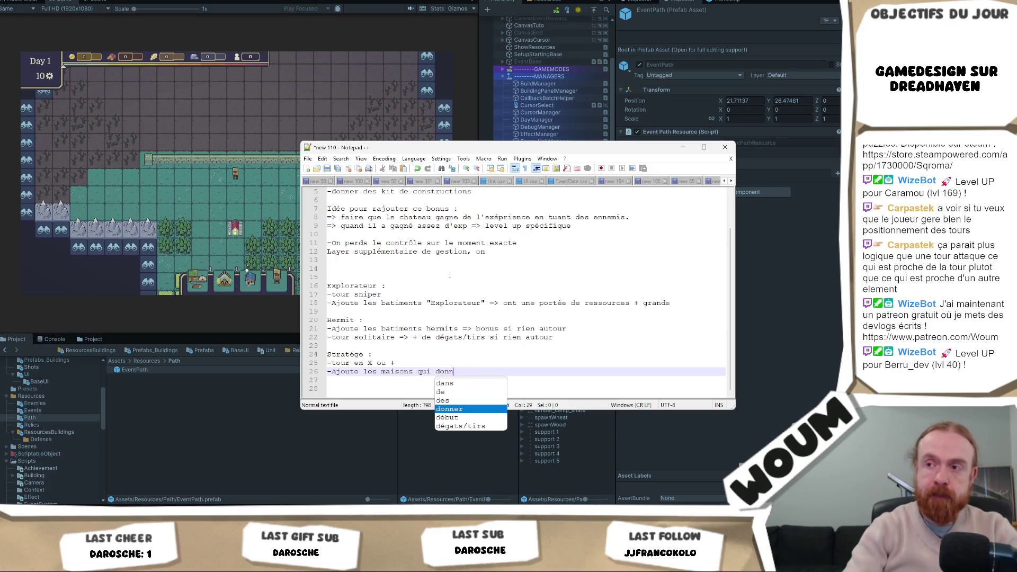
type("e + d'or si pro")
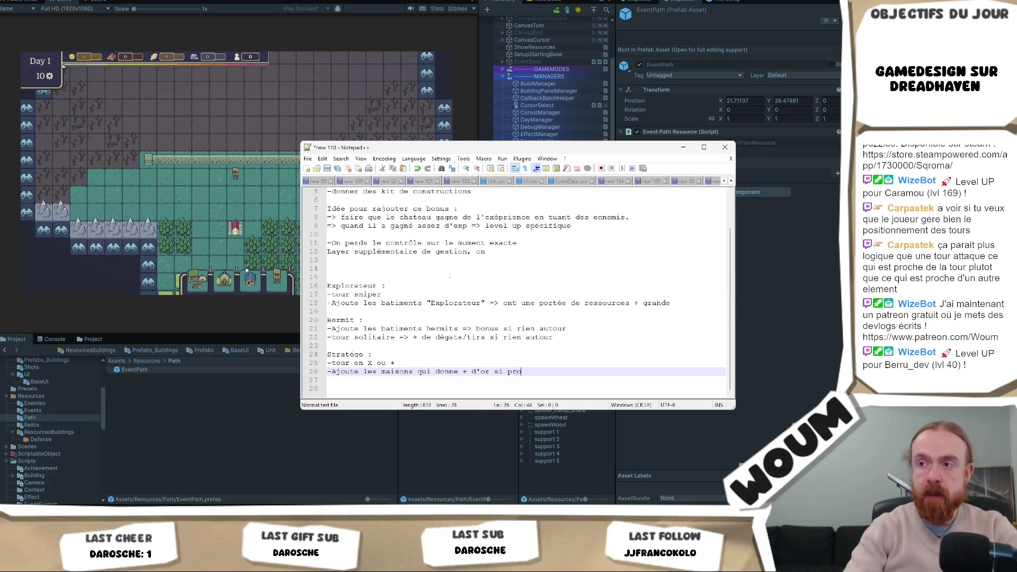
type("che d'un woodcamp")
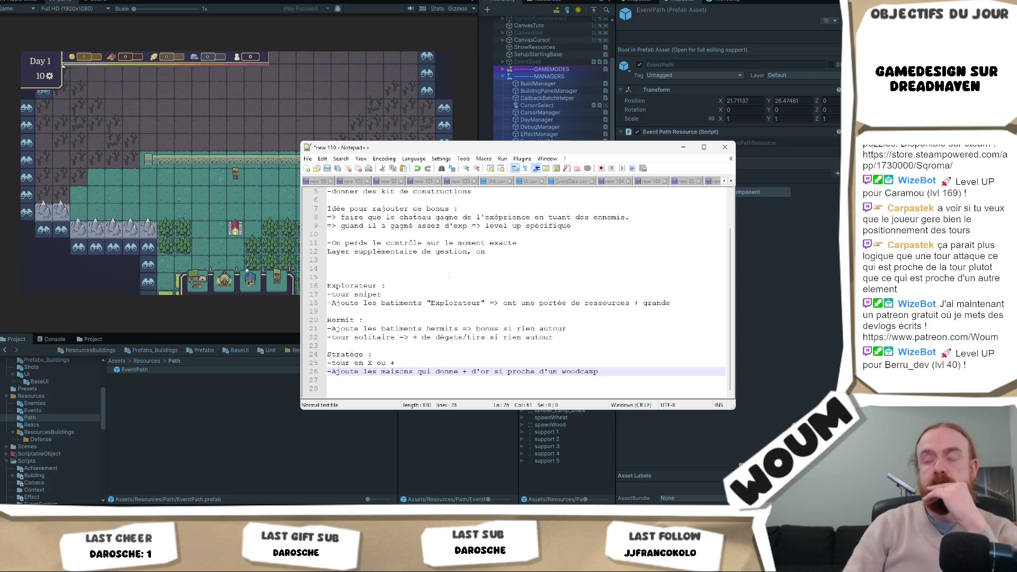
key("BackSpace")
type("ect")
key("Down")
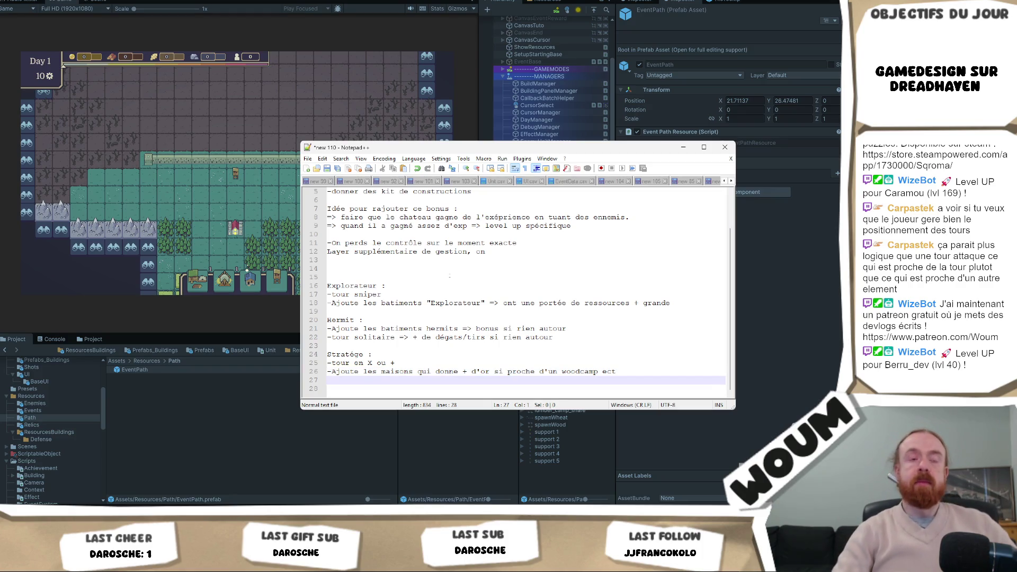
key("Down")
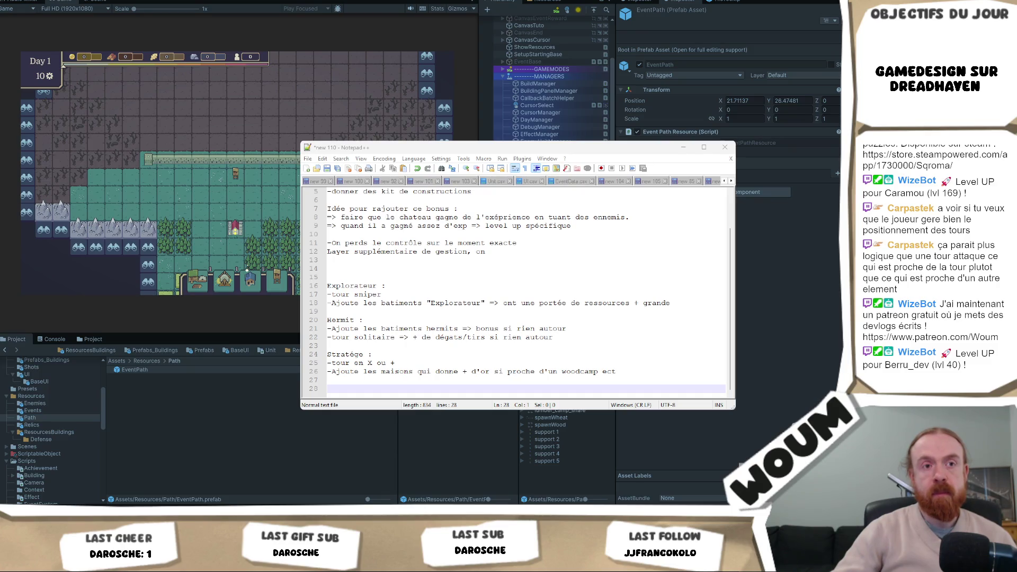
left_click(430, 287)
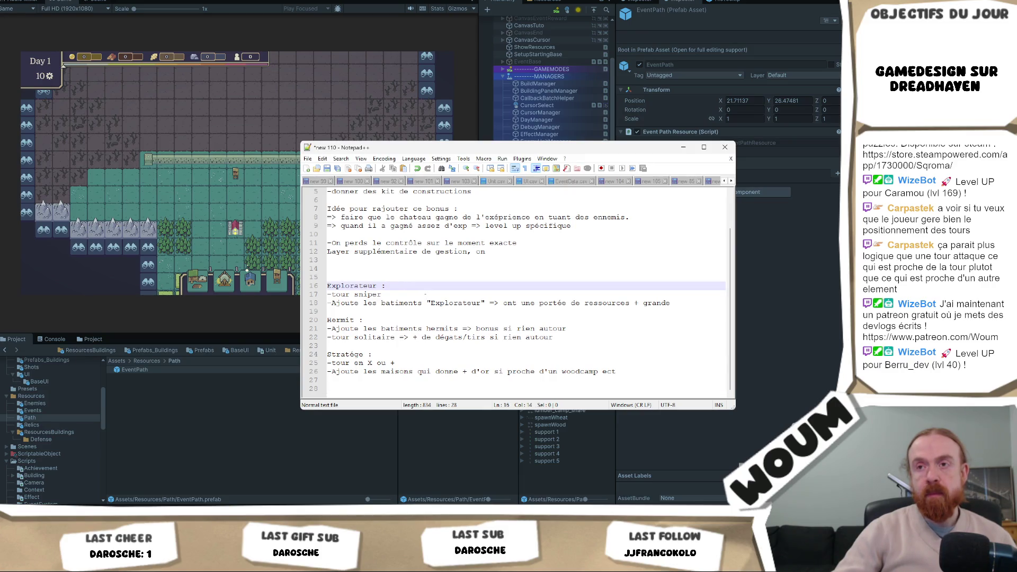
Add the point '-Explo 2 cases en +' under the Explorateur heading
left_click(203, 256)
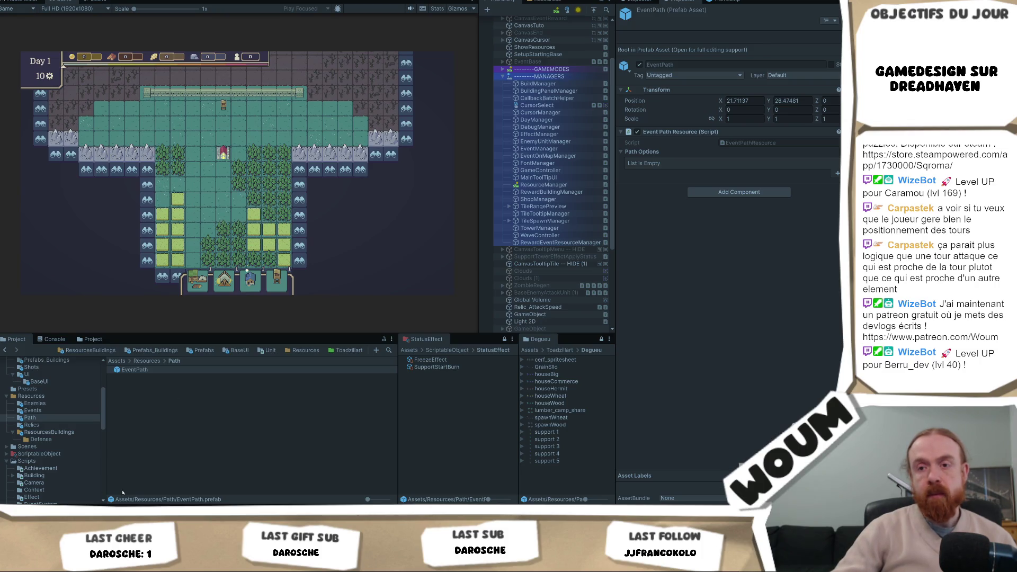
key("alt+Tab")
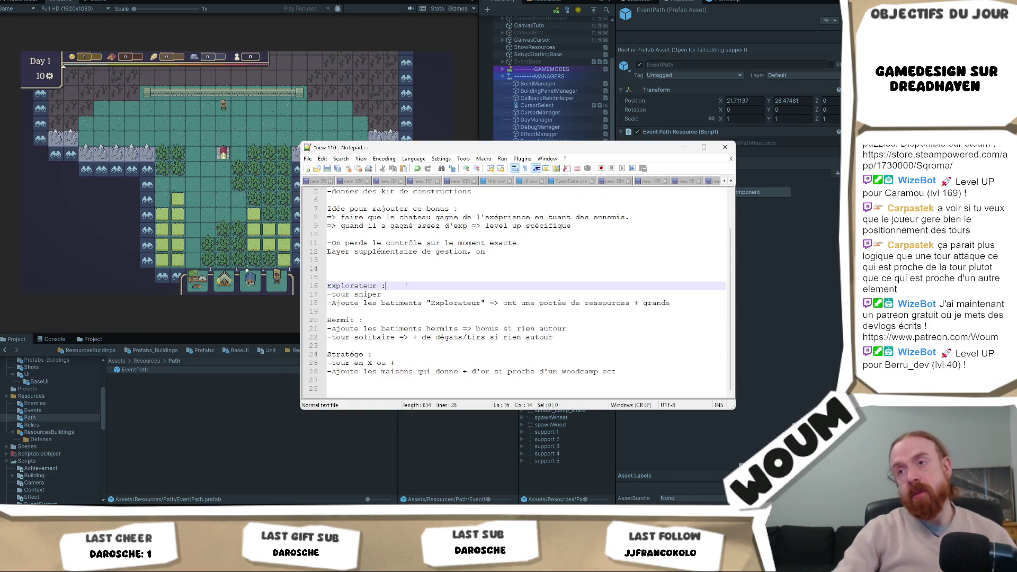
key("Return")
type("-E")
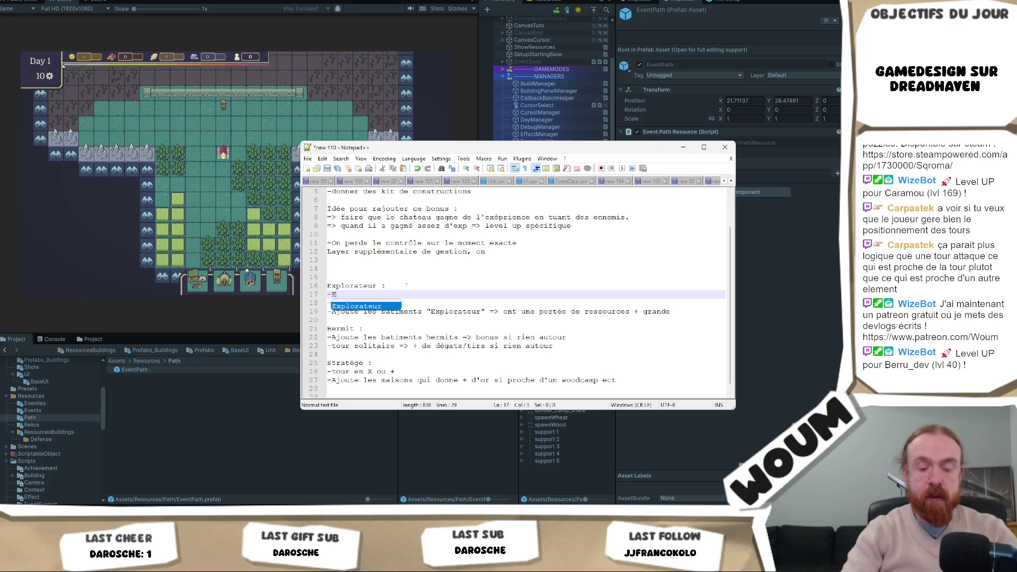
key("BackSpace")
type("Expl")
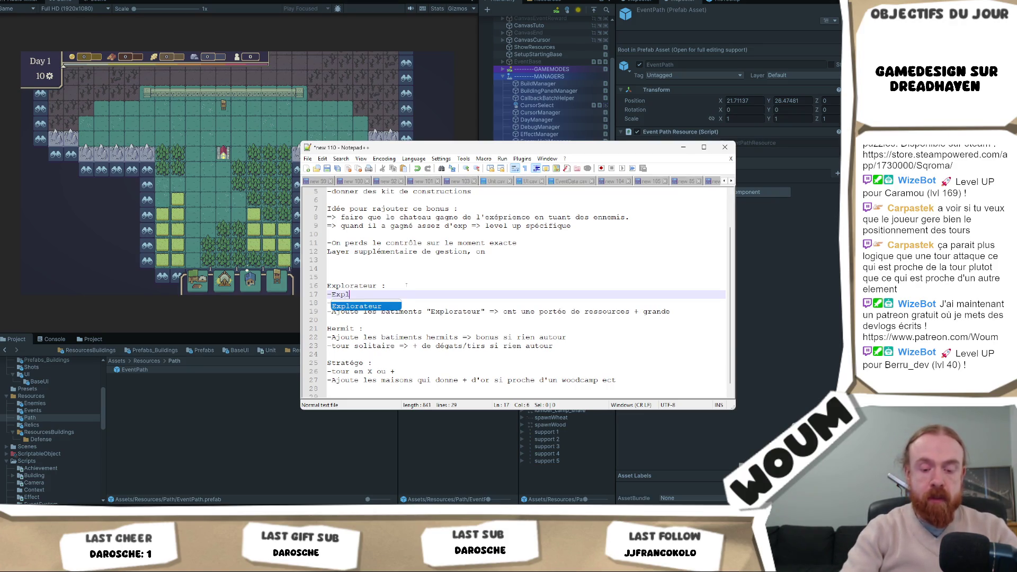
type("o 2 cases en +")
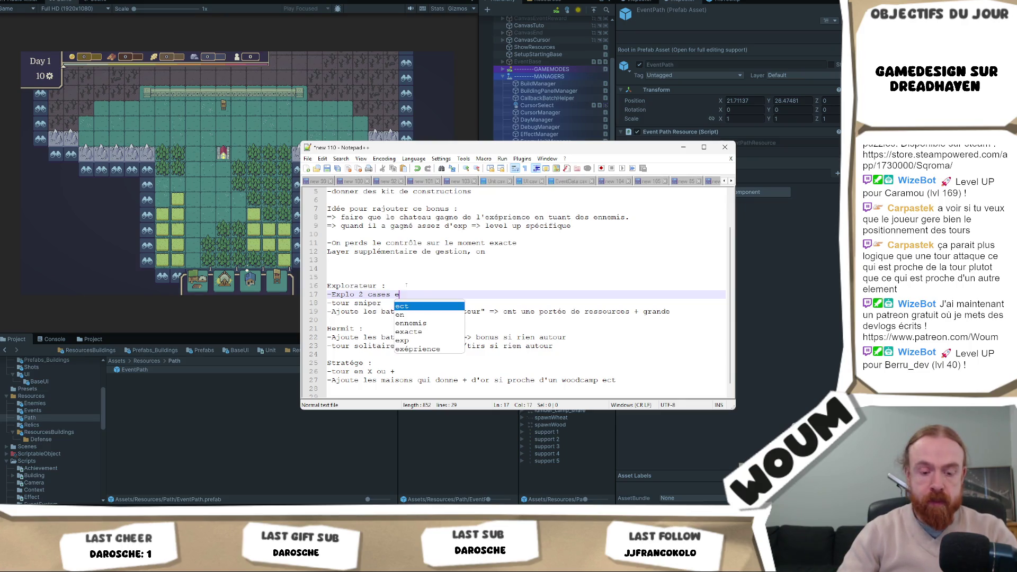
Start a new dash line under the Hermit heading
left_click(379, 328)
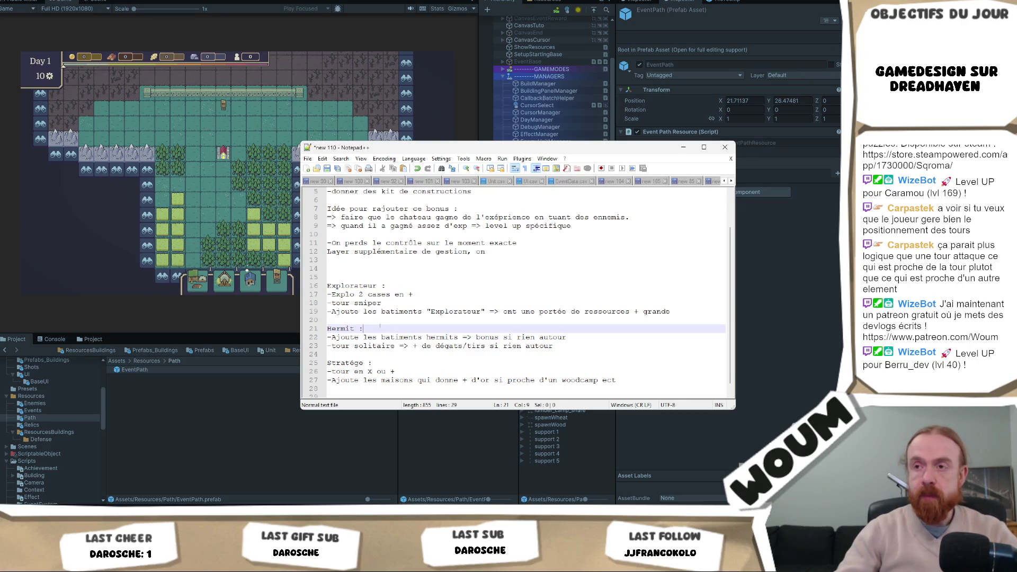
key("Return")
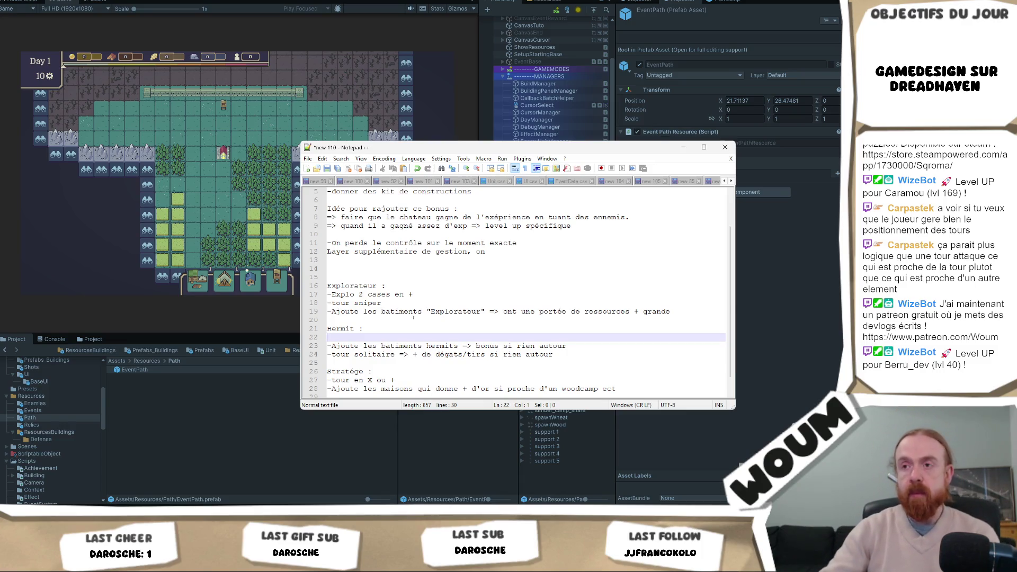
scroll(423, 311, "down", 1)
type("-")
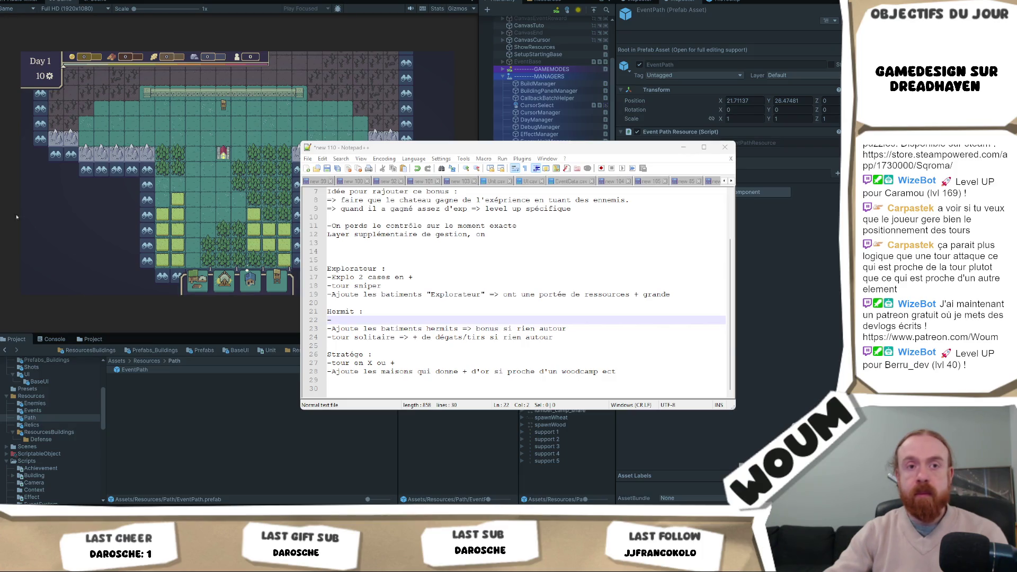
left_click(365, 317)
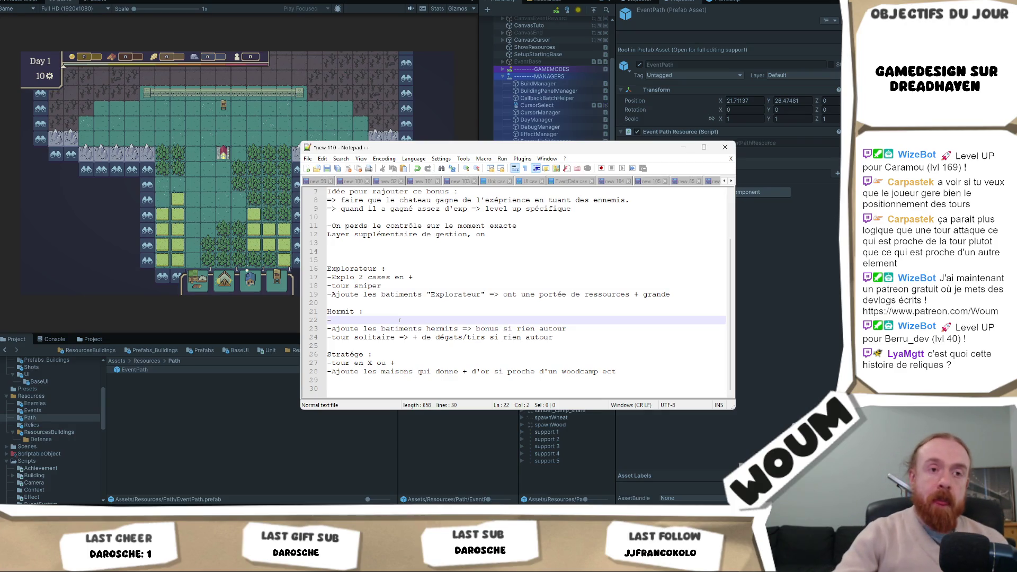
Remove the empty Hermit dash line and delete the '-Explo 2 cases en +' line
key("BackSpace")
key("BackSpace")
left_click(443, 277)
key("shift+Right")
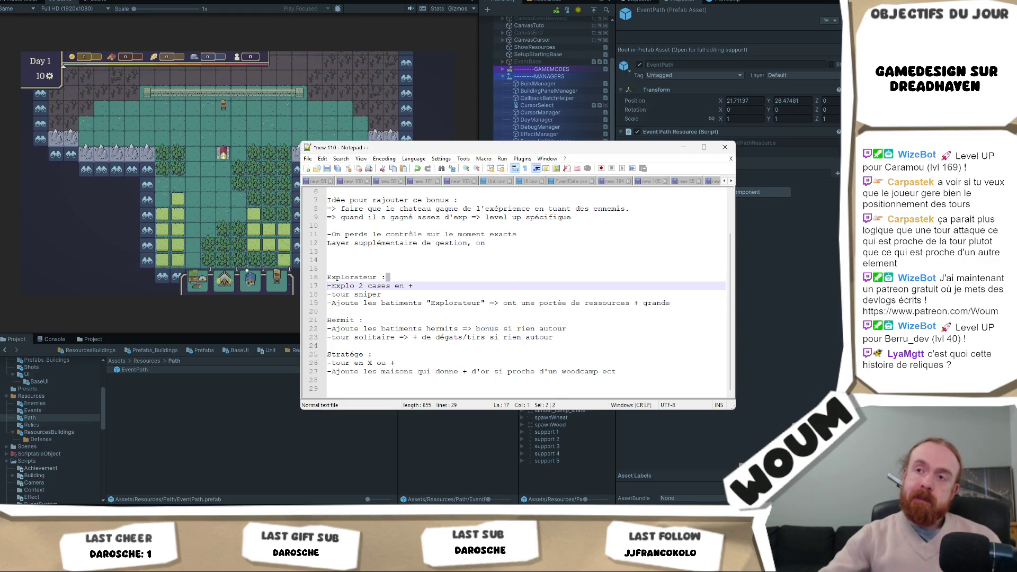
left_click_drag(414, 286, 319, 286)
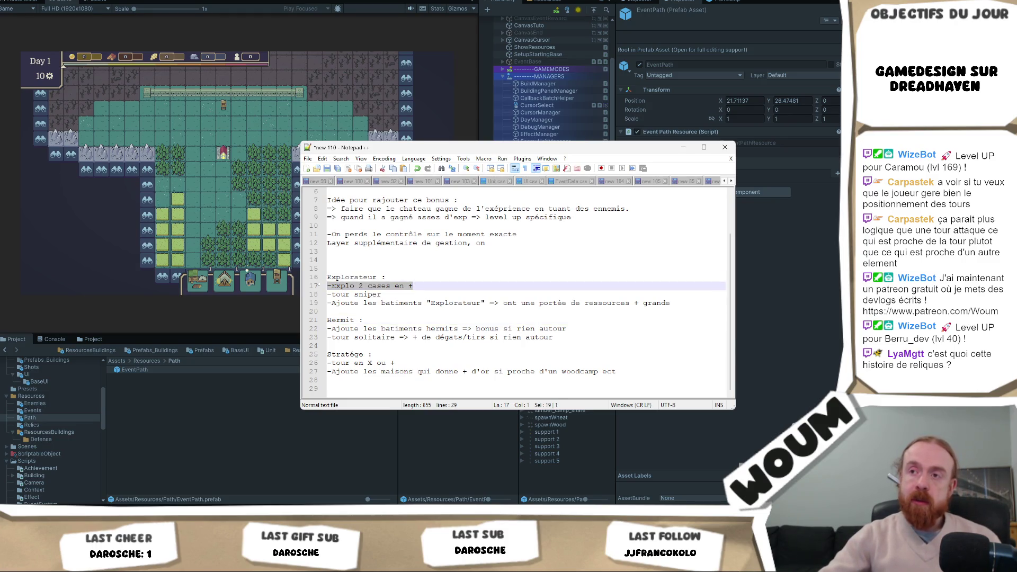
key("BackSpace")
key("BackSpace")
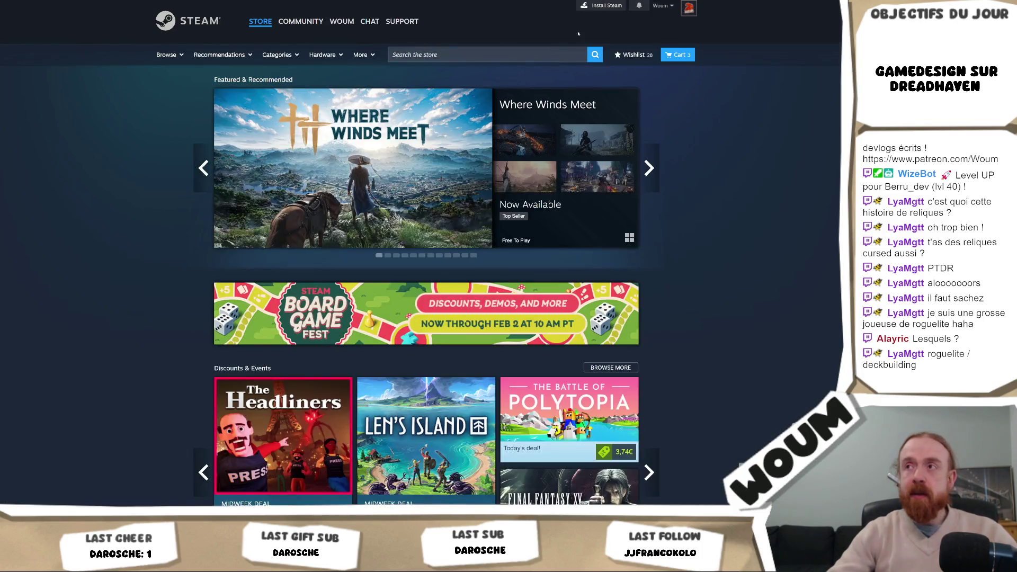
Search the store for 'curse of the dead gods' and open its result
left_click(522, 54)
type("curse o")
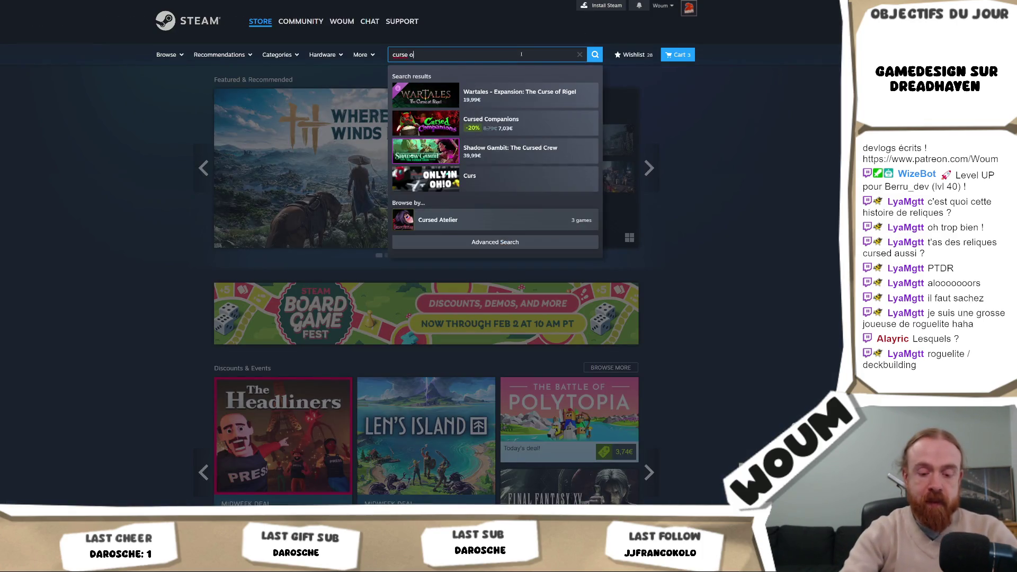
type("f the dead gods")
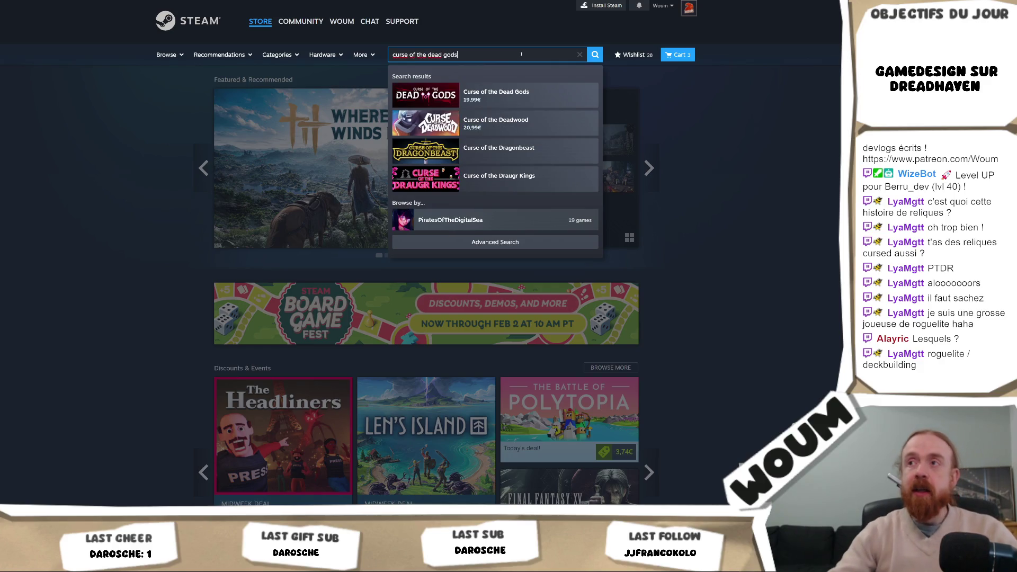
key("Escape")
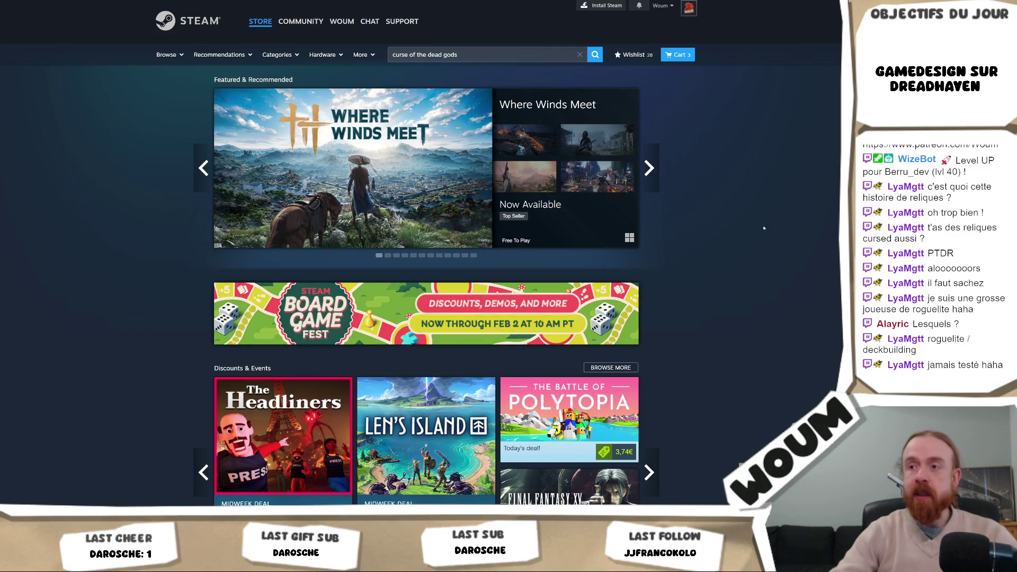
left_click(503, 54)
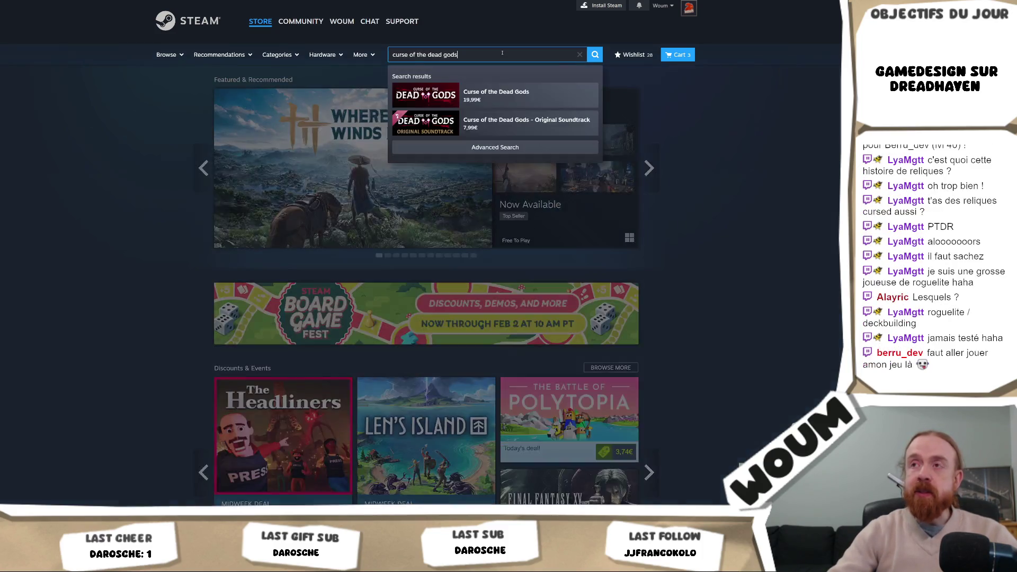
left_click(499, 98)
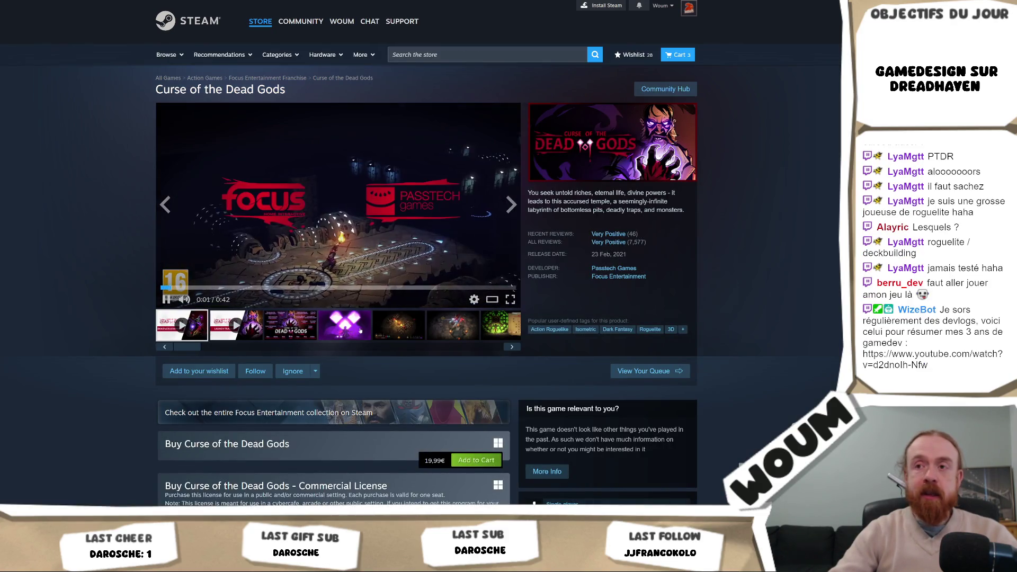
Browse the game's screenshots, ending on the fiery combat shot
left_click(399, 330)
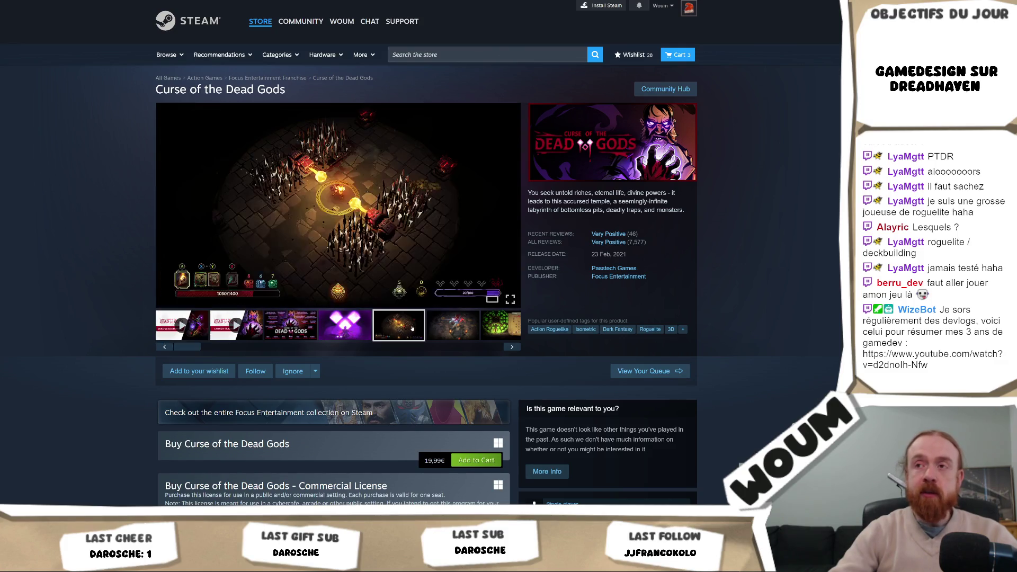
left_click(502, 346)
left_click(502, 346)
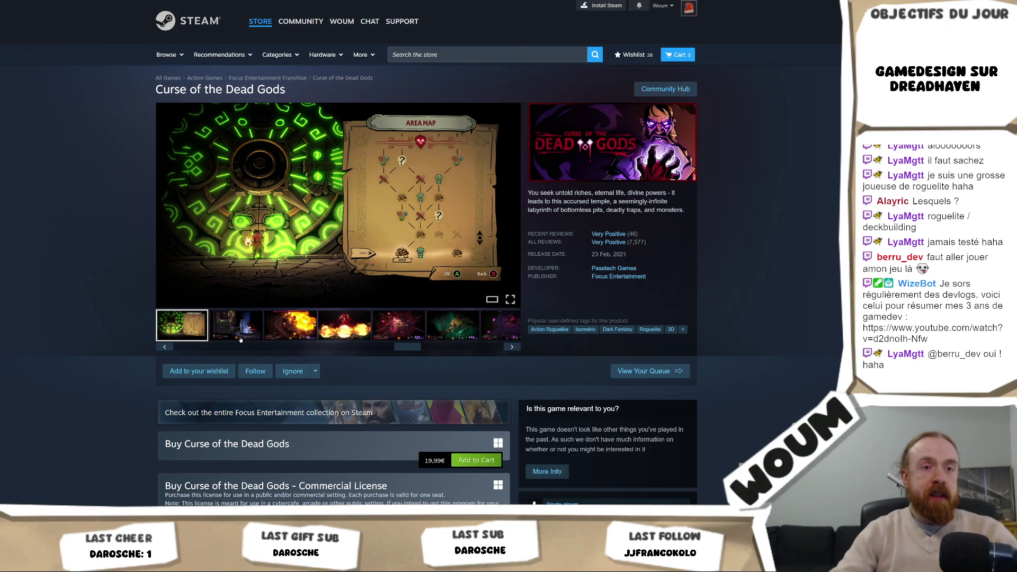
left_click(240, 340)
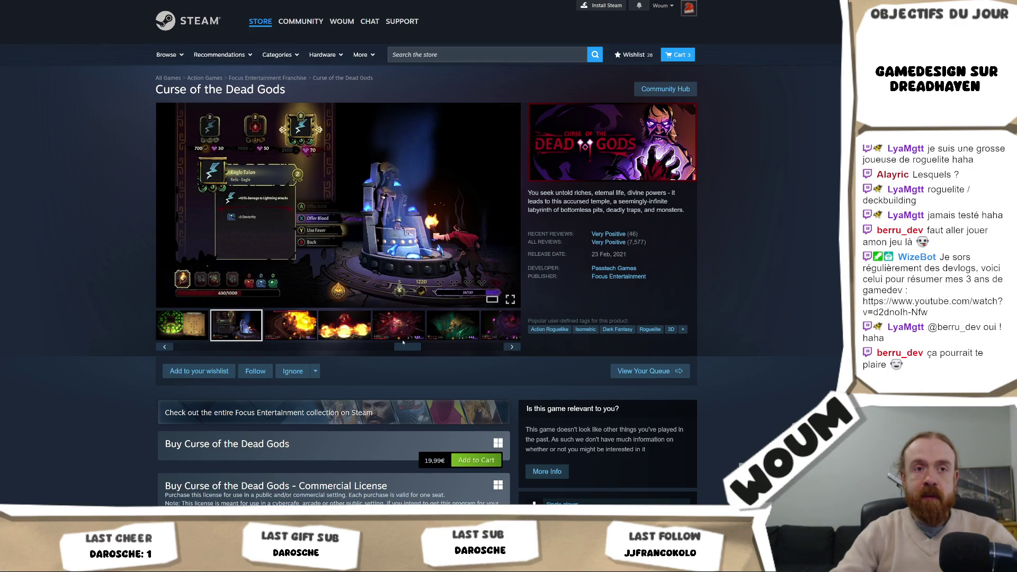
mouse_move(402, 343)
left_mouse_down()
mouse_move(512, 346)
mouse_move(238, 349)
mouse_move(279, 350)
mouse_move(267, 349)
left_mouse_up()
Copy the store page's web address and scroll down to the bundles and achievements
key("ctrl+l")
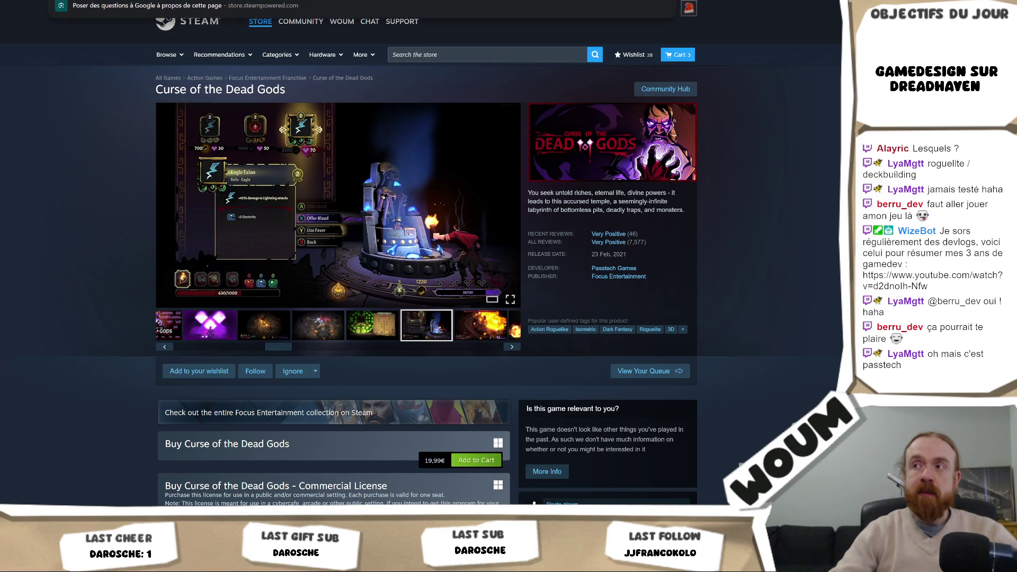
key("ctrl+c")
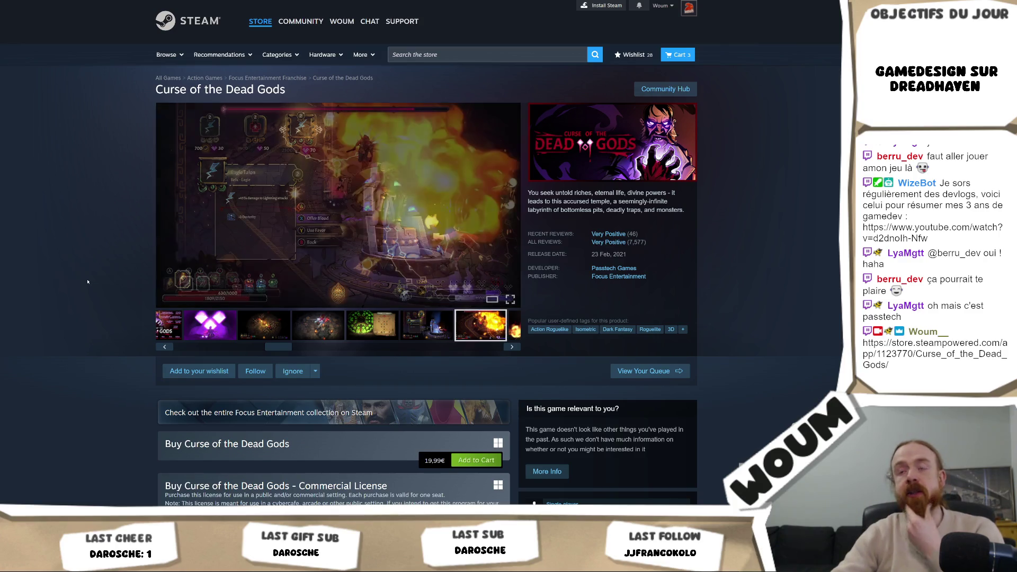
scroll(54, 263, "down", 4)
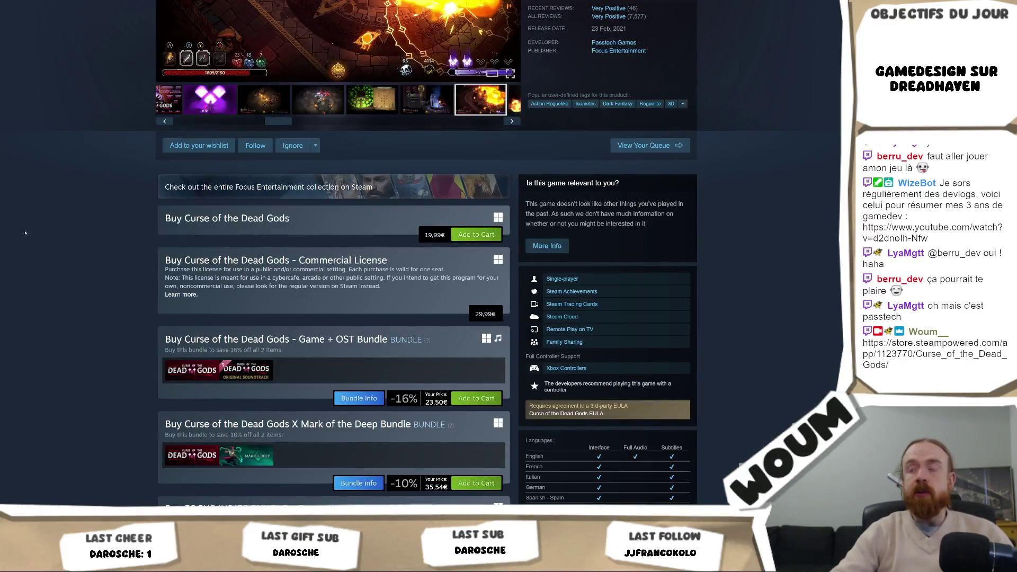
scroll(26, 238, "up", 4)
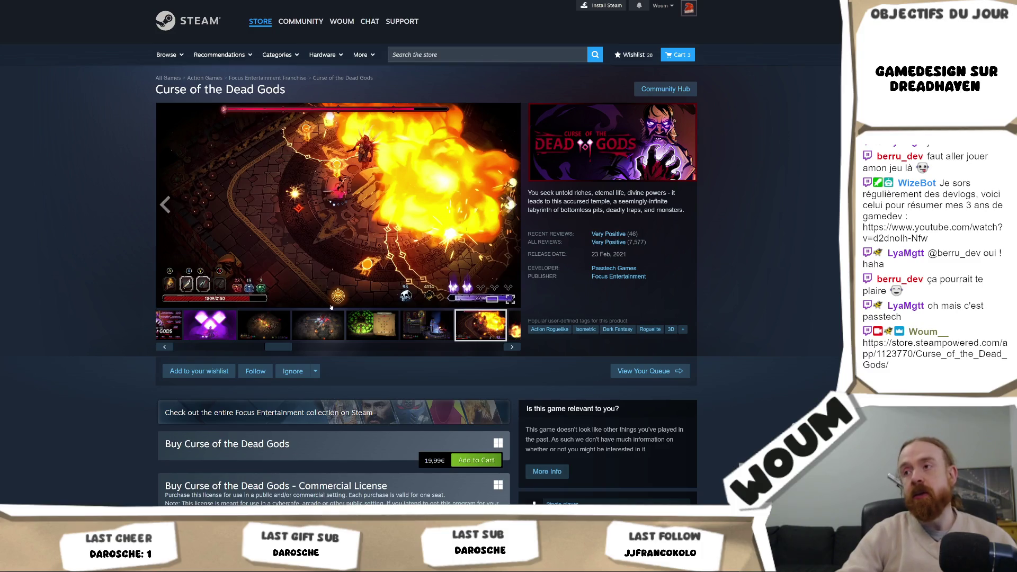
scroll(656, 289, "down", 10)
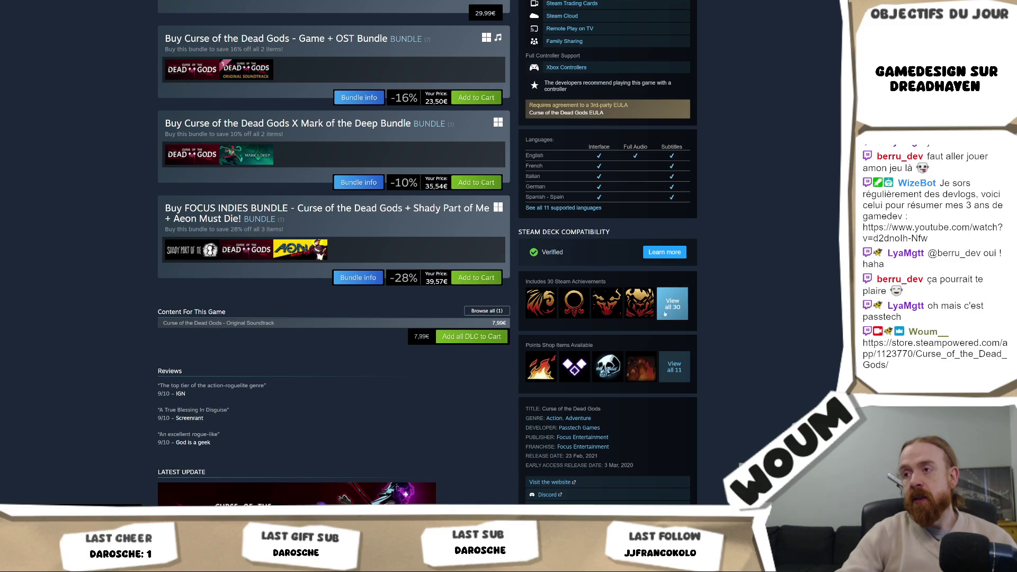
left_click(666, 313)
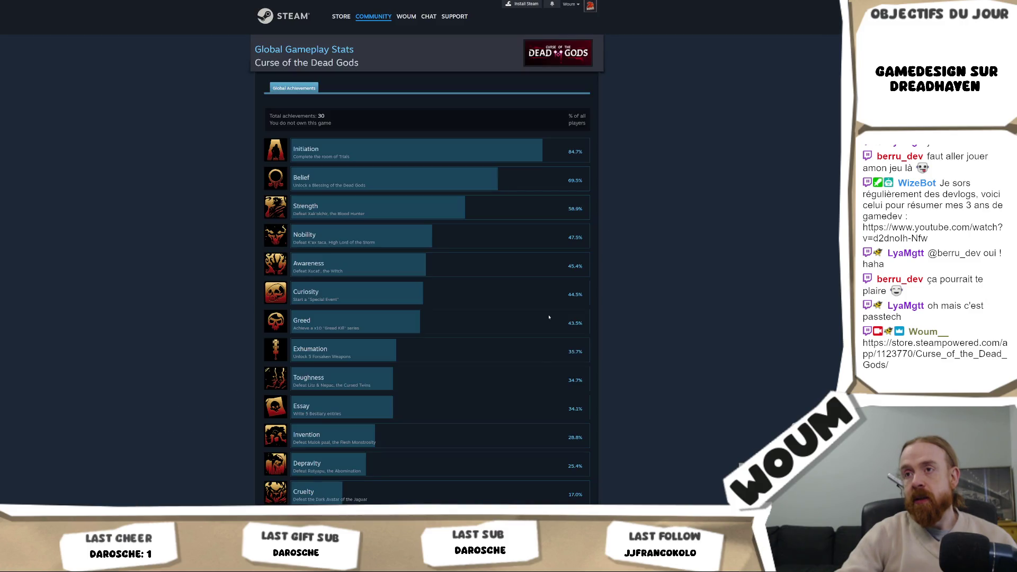
scroll(549, 316, "down", 10)
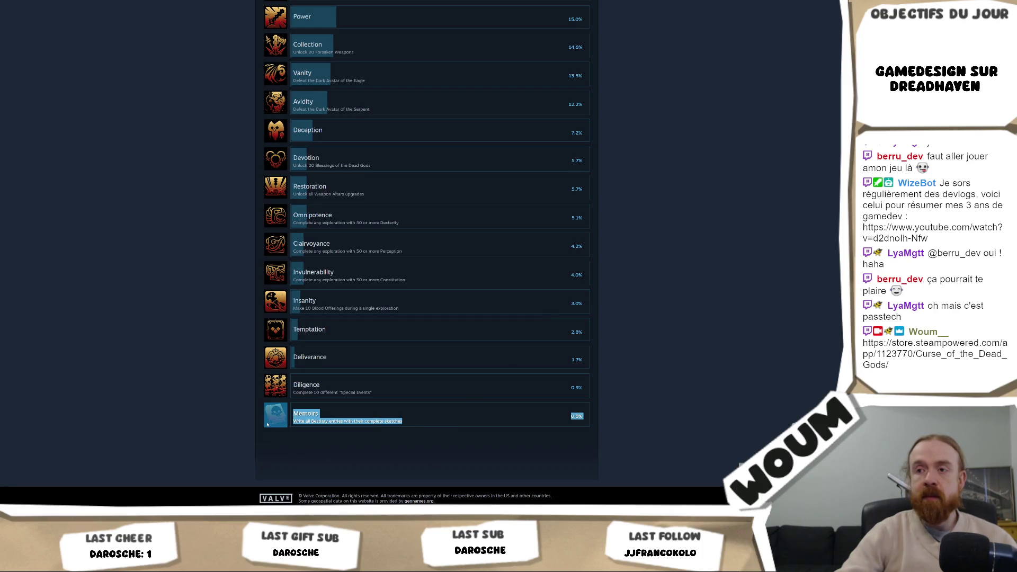
scroll(207, 408, "up", 10)
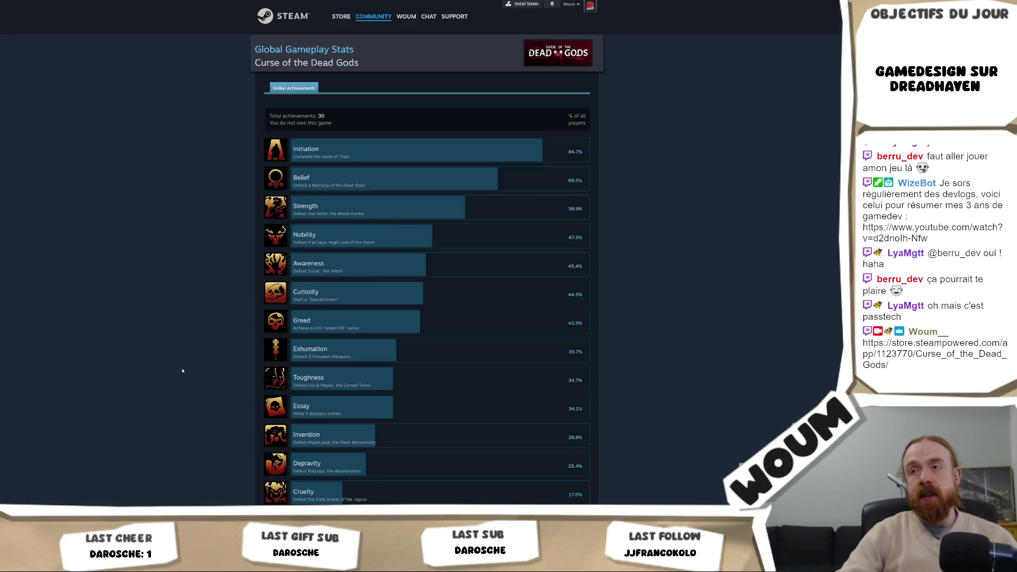
key("alt+Left")
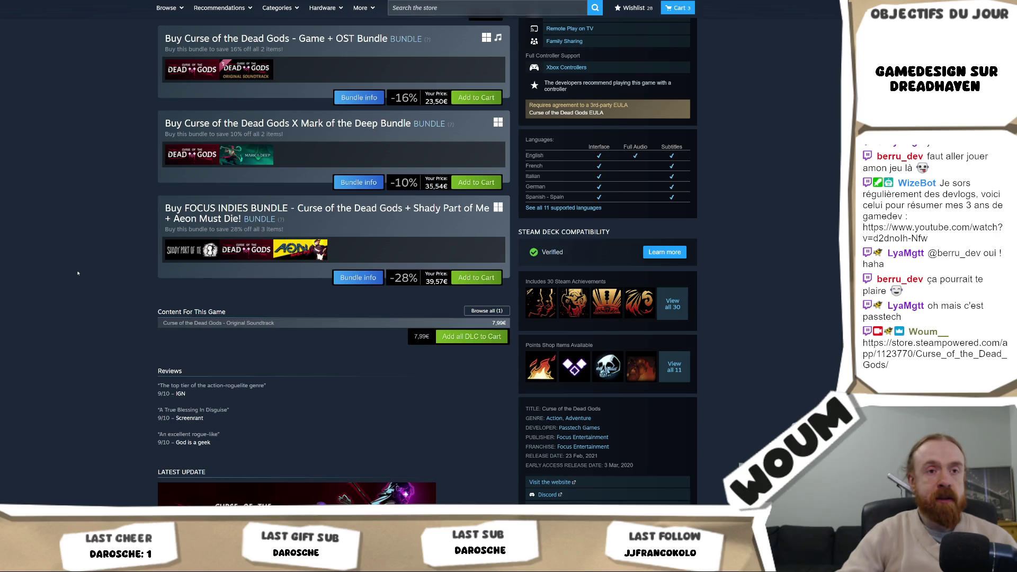
Show the fifth gameplay screenshot in the main viewer and scroll the thumbnail strip
scroll(77, 273, "up", 10)
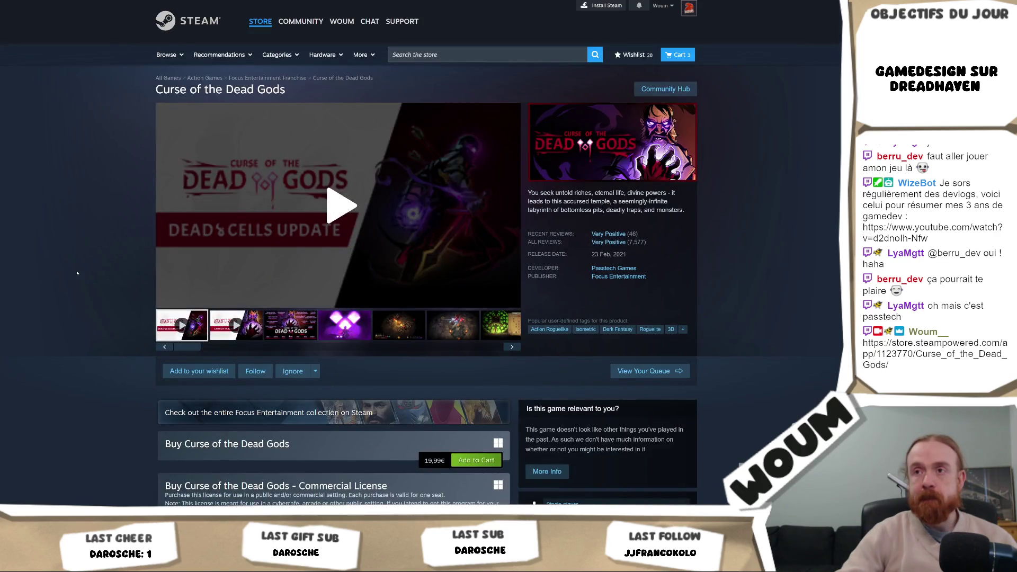
left_click(411, 332)
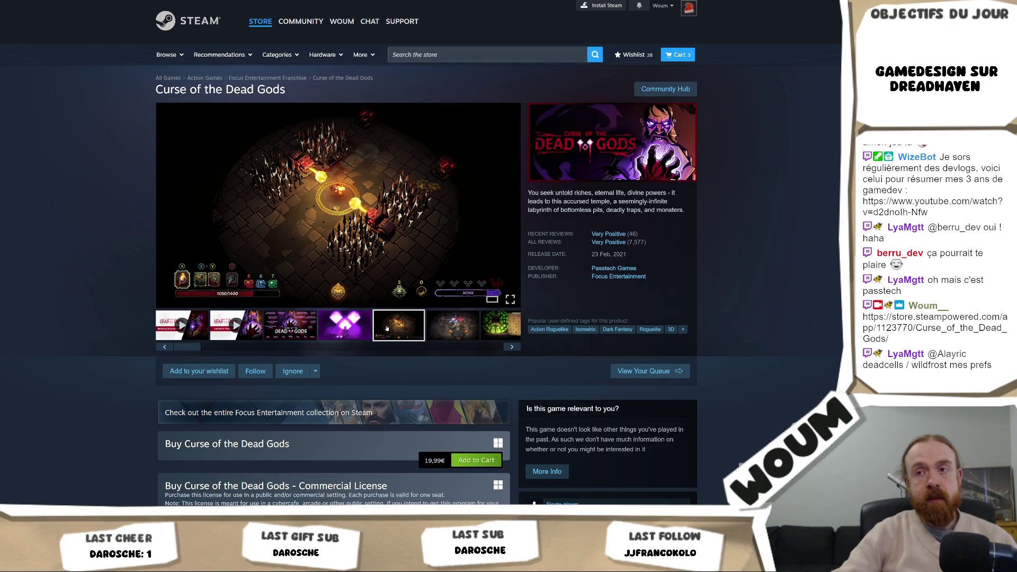
left_click(320, 346)
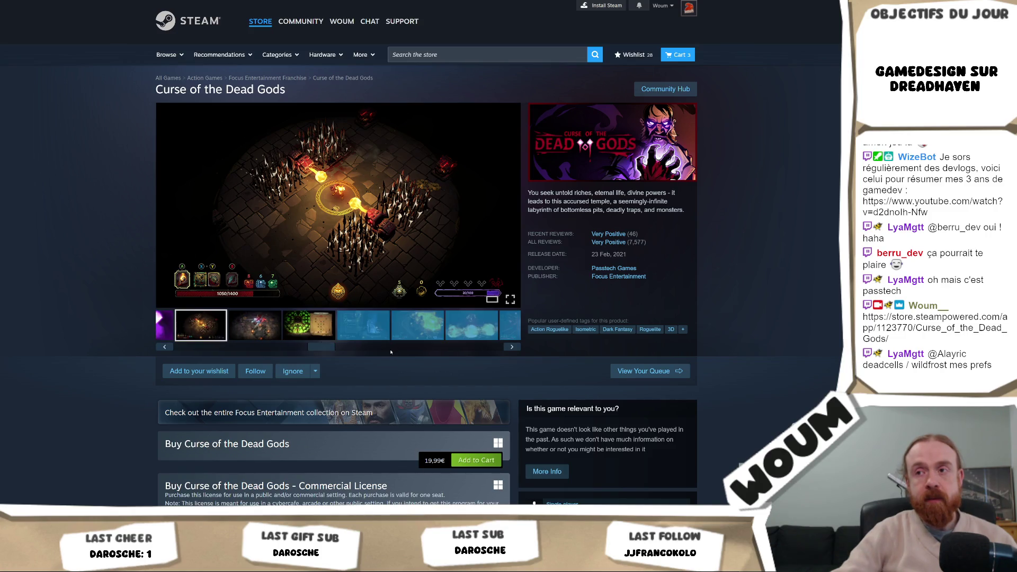
mouse_move(323, 347)
left_mouse_down()
mouse_move(475, 355)
mouse_move(181, 351)
left_mouse_up()
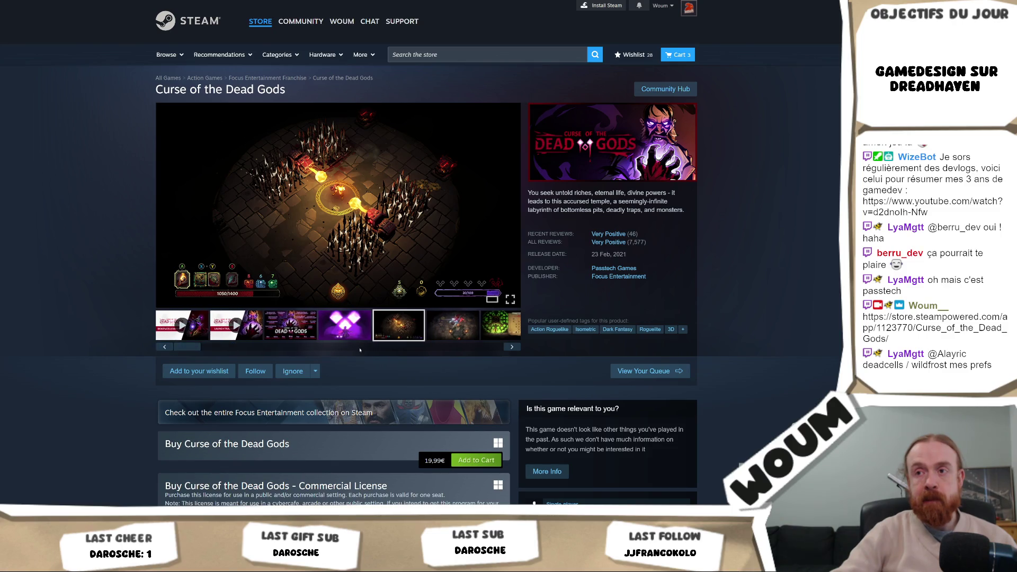
mouse_move(614, 236)
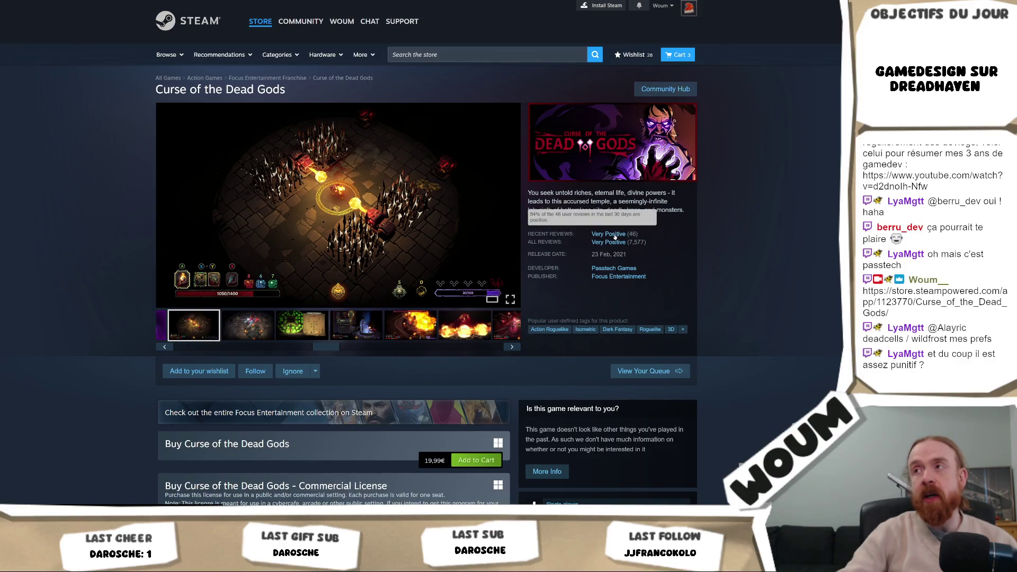
scroll(112, 334, "down", 15)
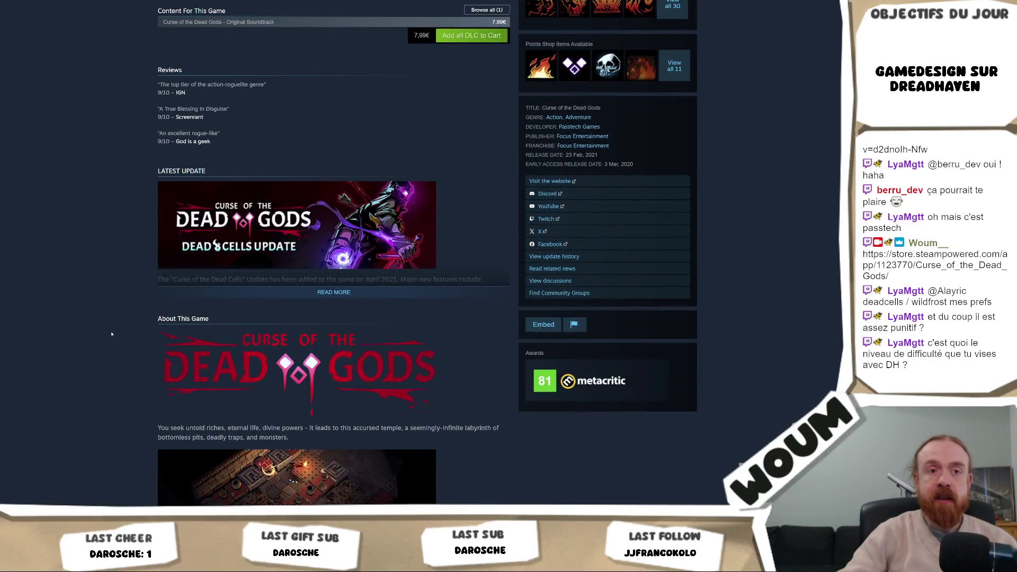
scroll(104, 339, "up", 7)
scroll(104, 339, "up", 8)
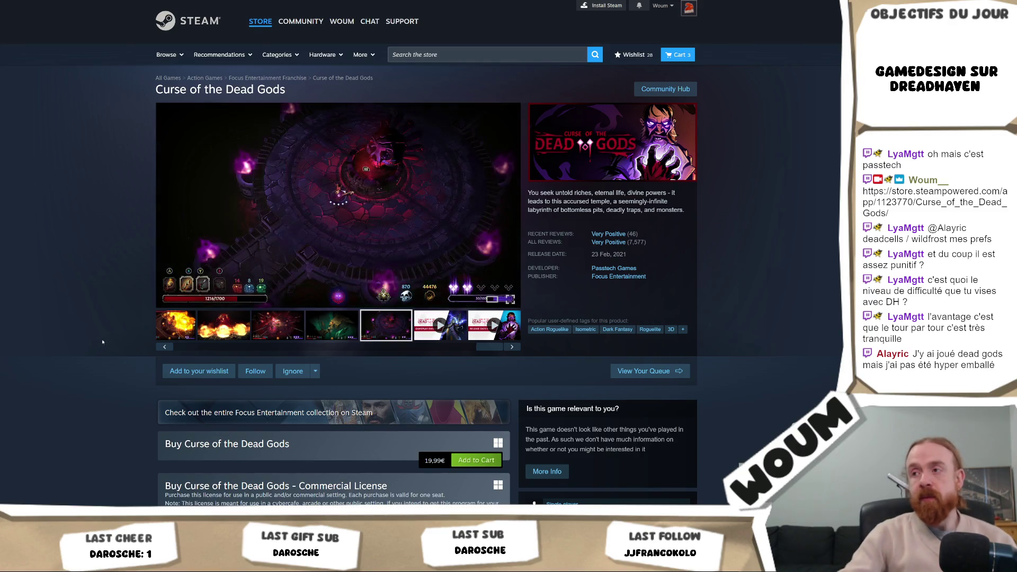
scroll(102, 342, "down", 4)
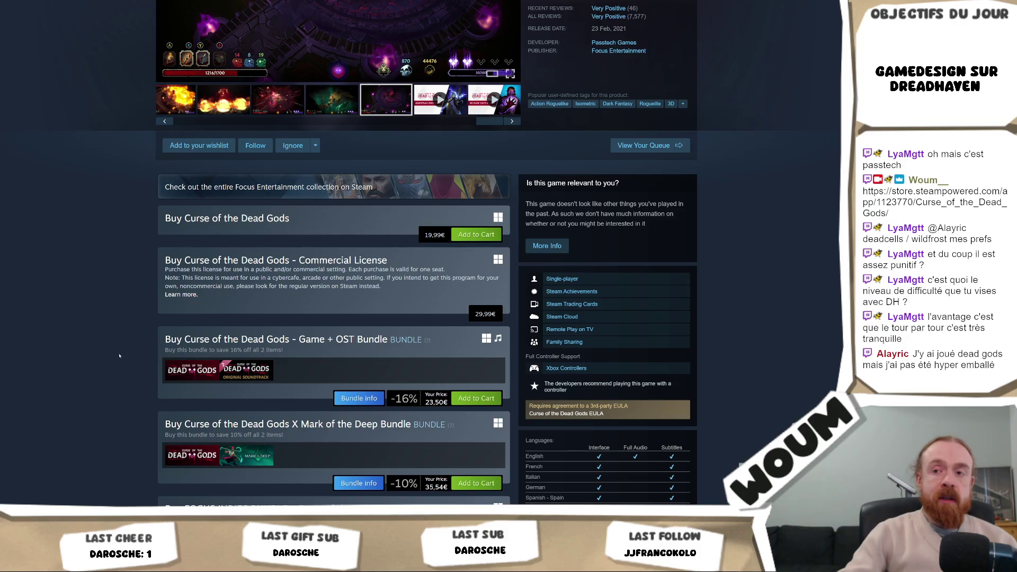
mouse_move(247, 463)
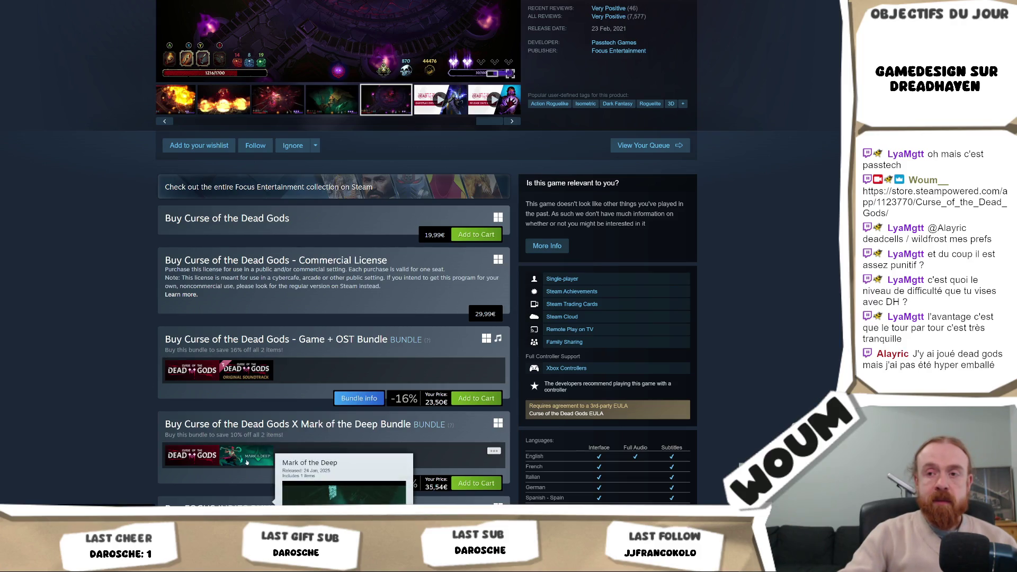
scroll(247, 463, "down", 3)
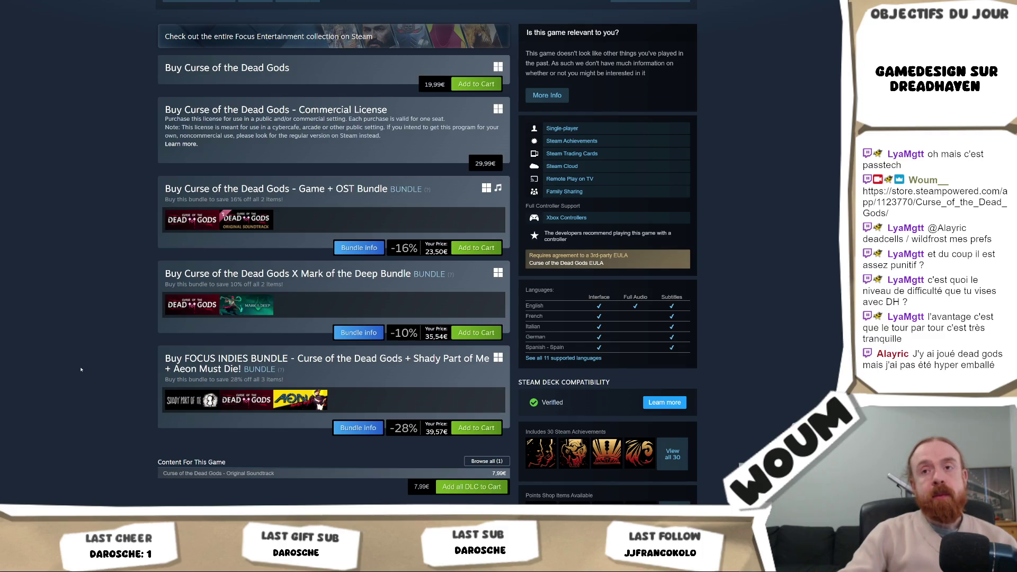
mouse_move(51, 506)
left_click(52, 477)
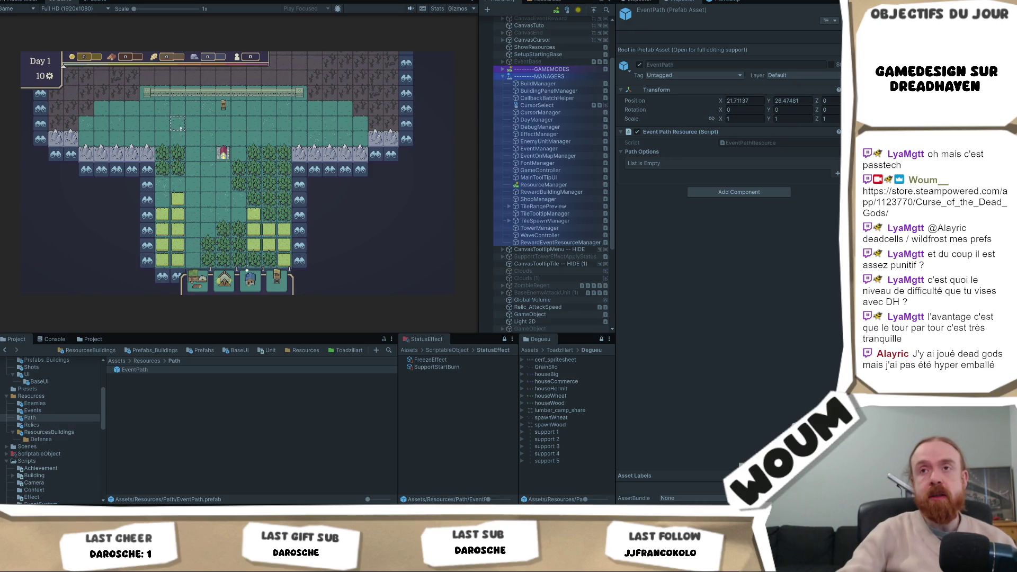
left_click_drag(181, 127, 201, 177)
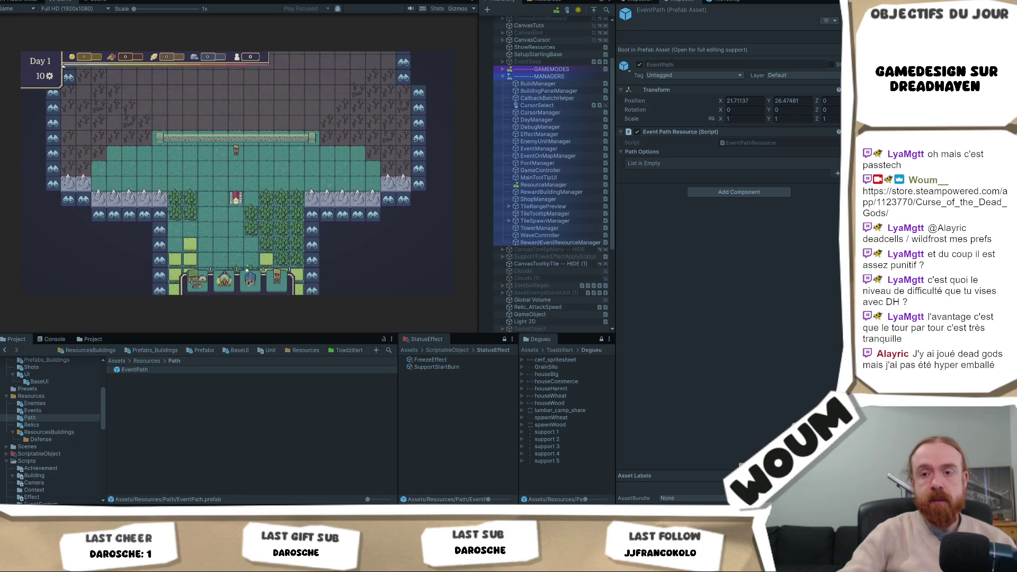
key("alt+Tab")
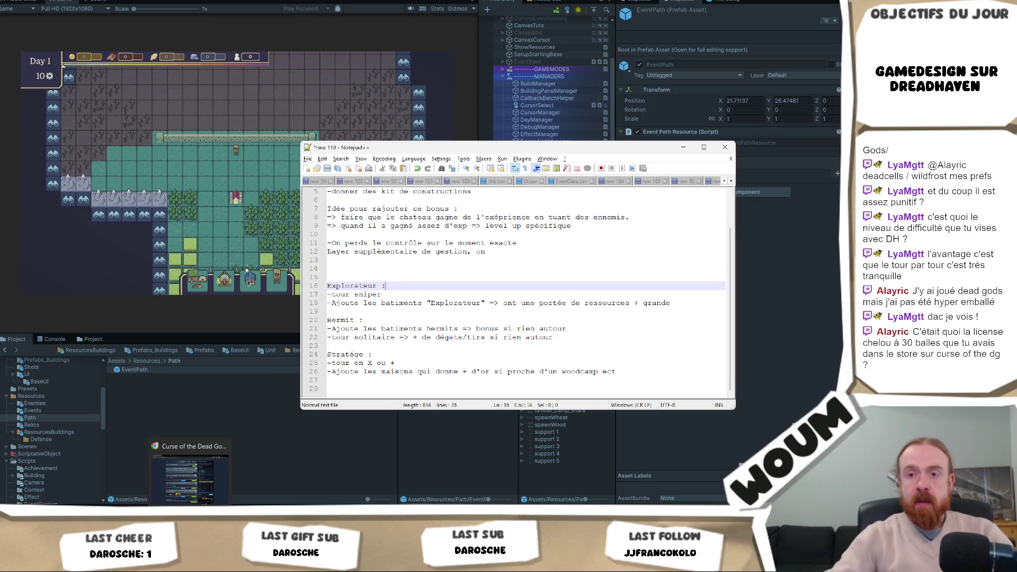
left_click(190, 471)
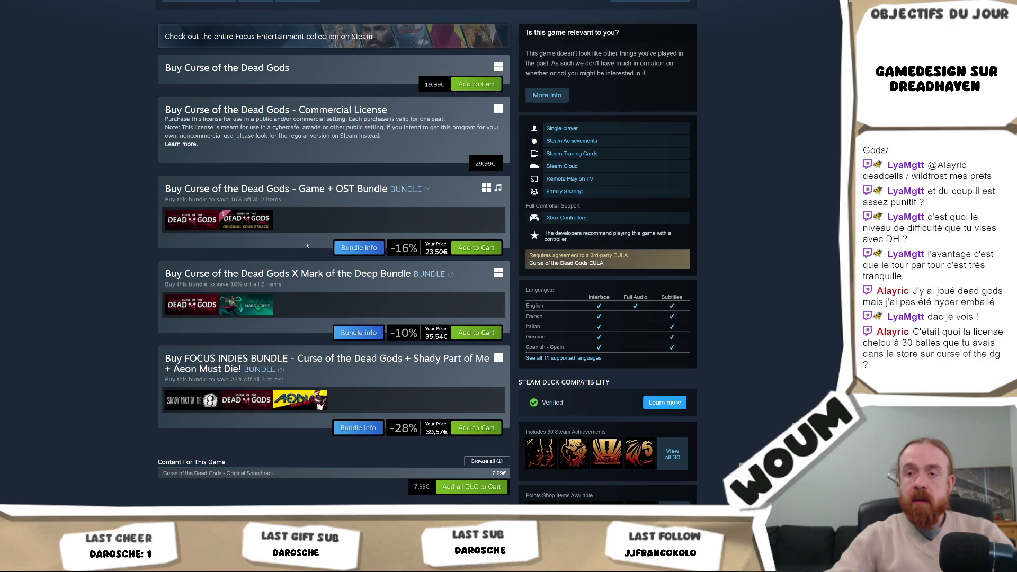
Scroll the store page, then switch back to the Notepad++ class bonus notes
scroll(349, 339, "up", 7)
scroll(350, 339, "down", 1)
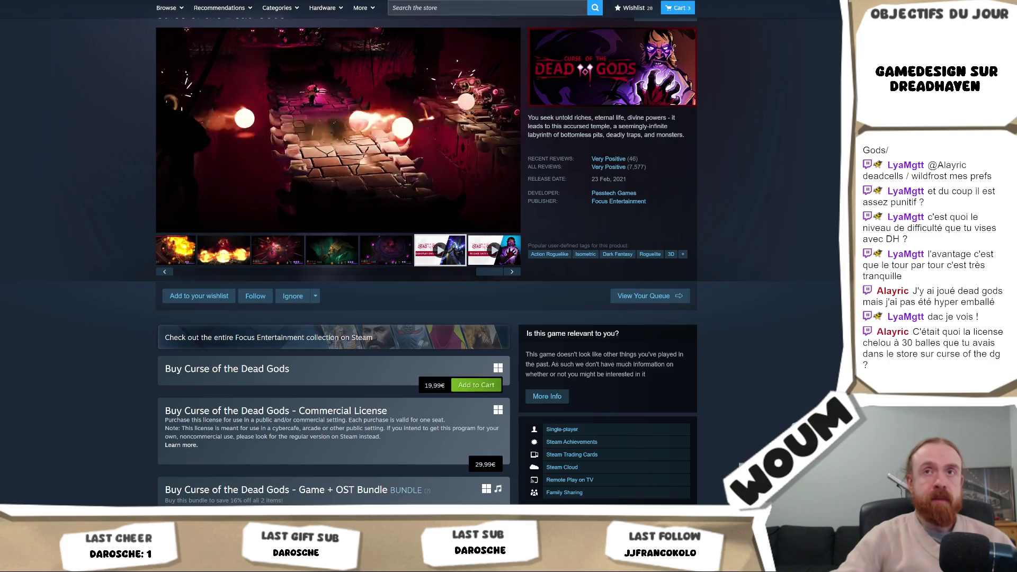
key("alt+Tab")
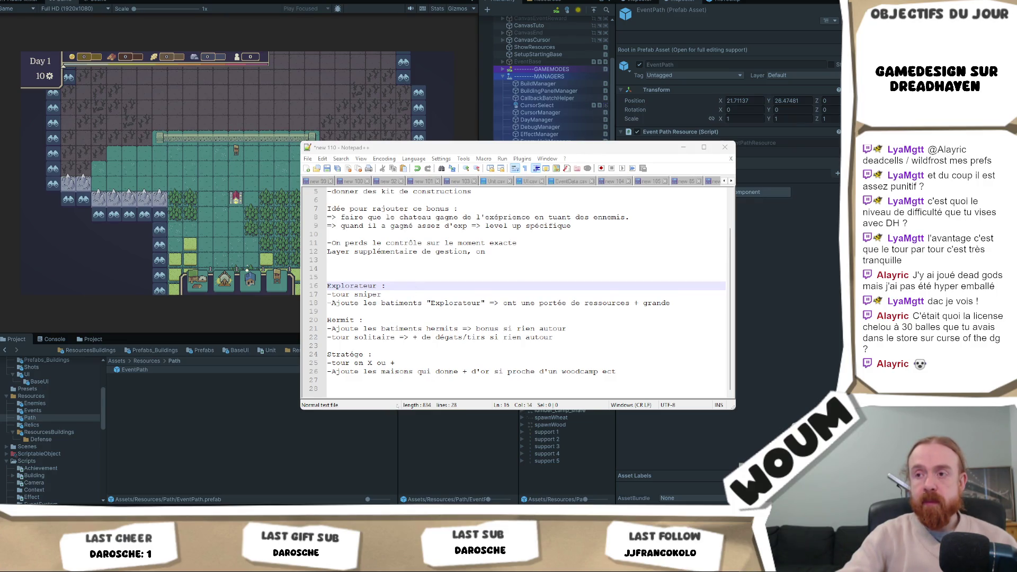
Make the Notepad++ window taller to show every line, then return to the store page
left_click_drag(394, 412, 387, 464)
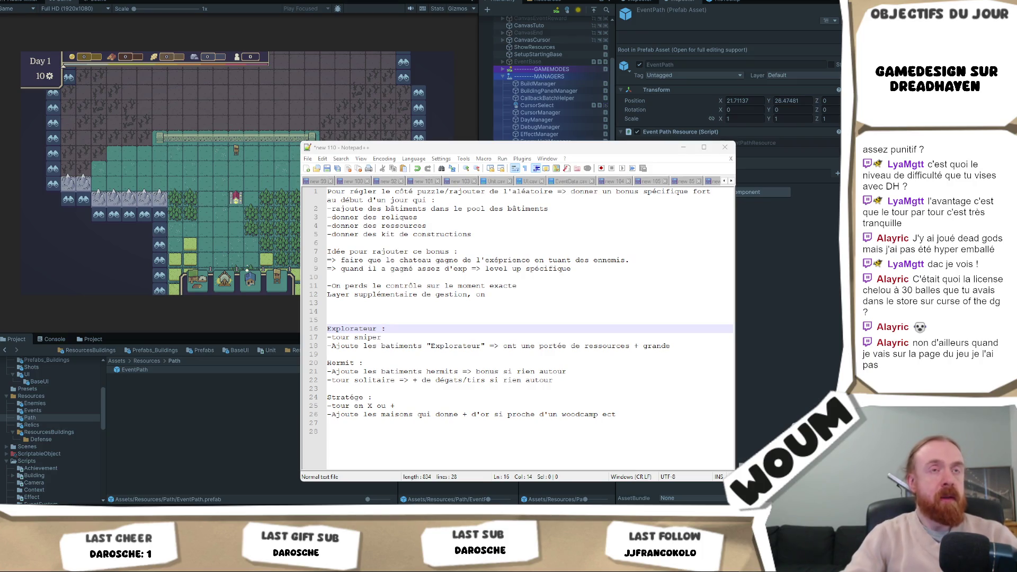
key("alt+Tab")
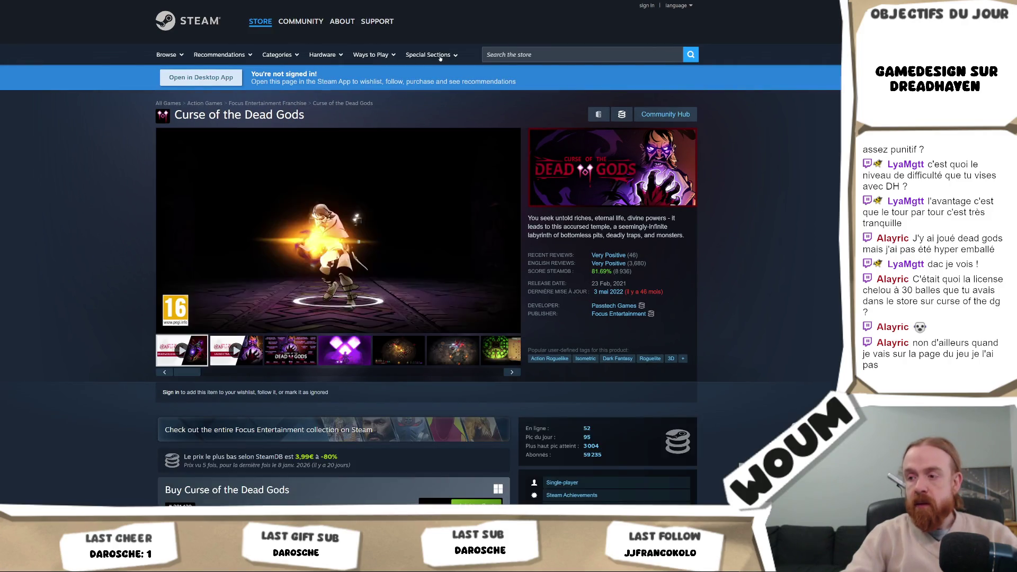
Watch the Curse of the Dead Gods trailer, then open its SteamDB price history page
scroll(429, 219, "down", 5)
scroll(430, 219, "down", 3)
scroll(371, 201, "up", 8)
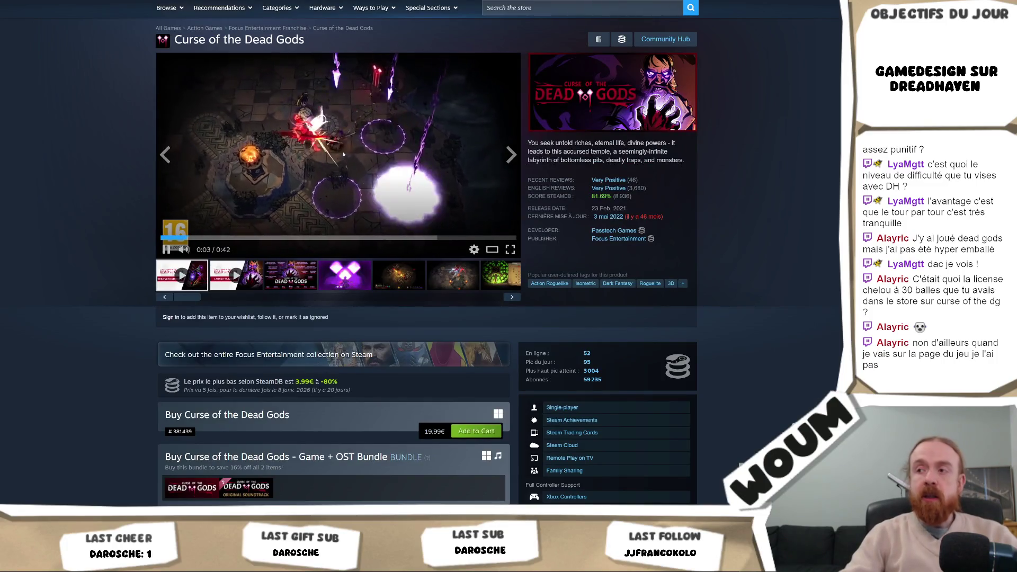
left_click(329, 189)
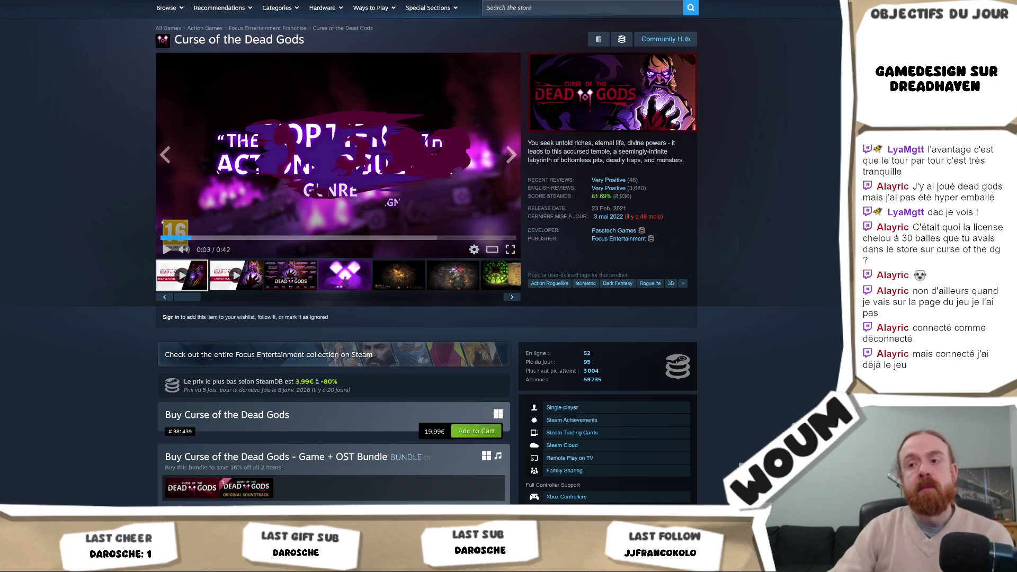
scroll(175, 223, "down", 3)
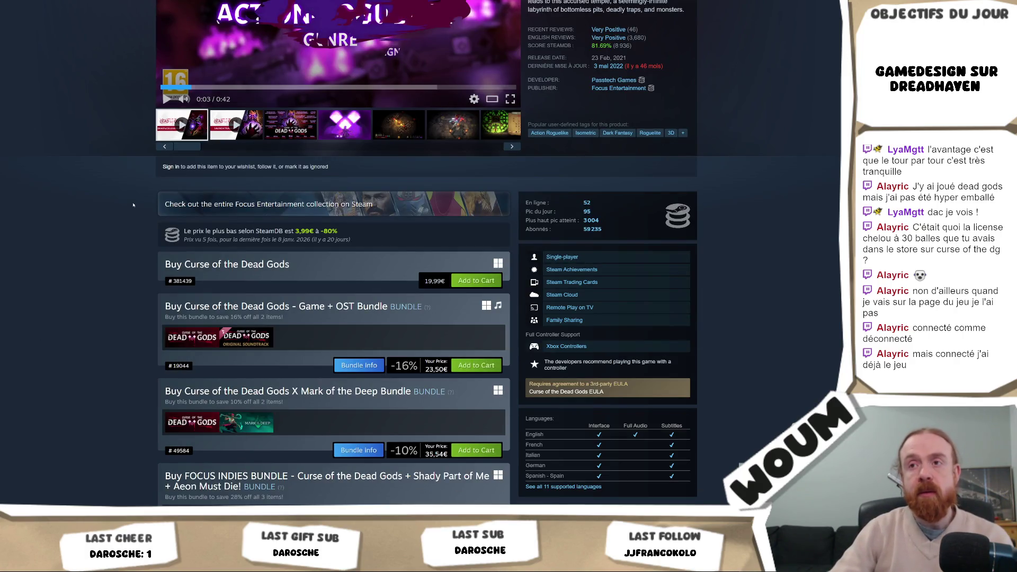
left_click(321, 240)
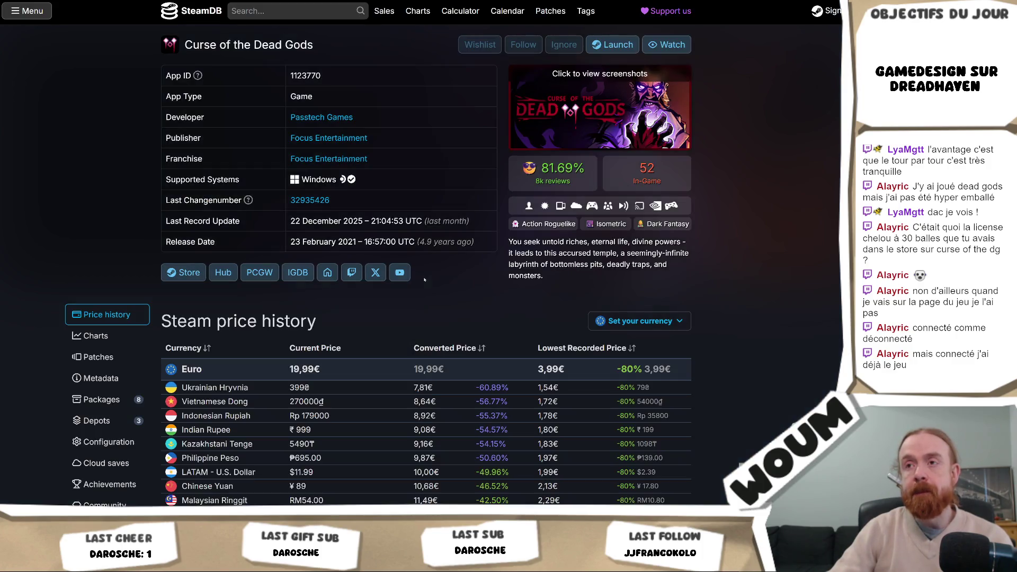
left_click(96, 336)
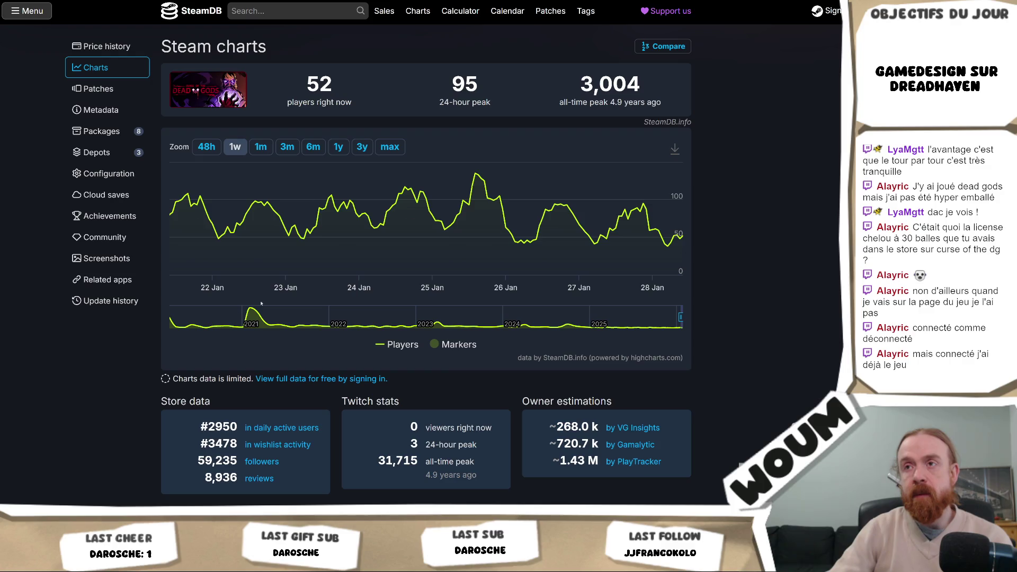
scroll(318, 238, "down", 6)
scroll(359, 266, "up", 3)
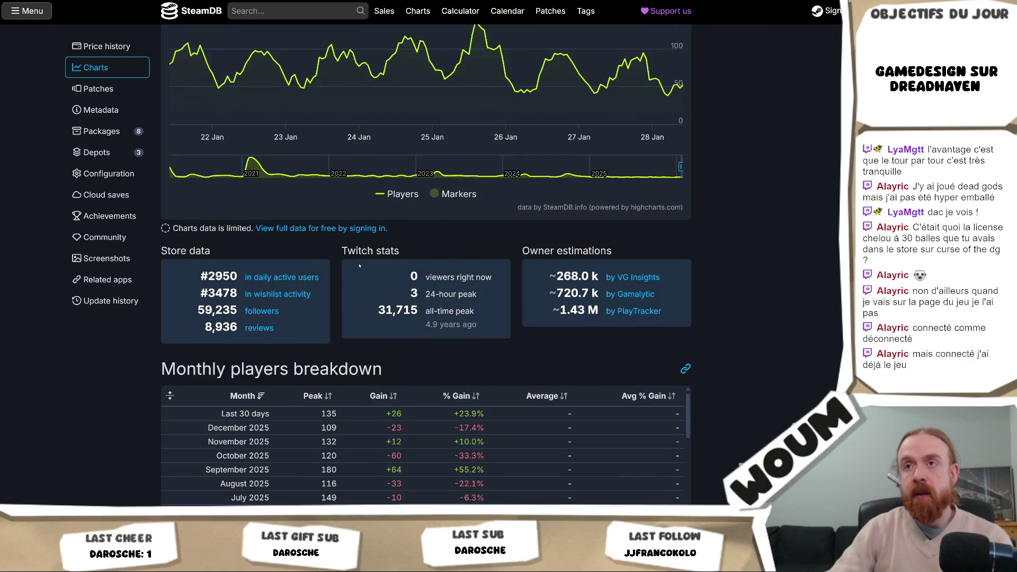
scroll(360, 266, "up", 4)
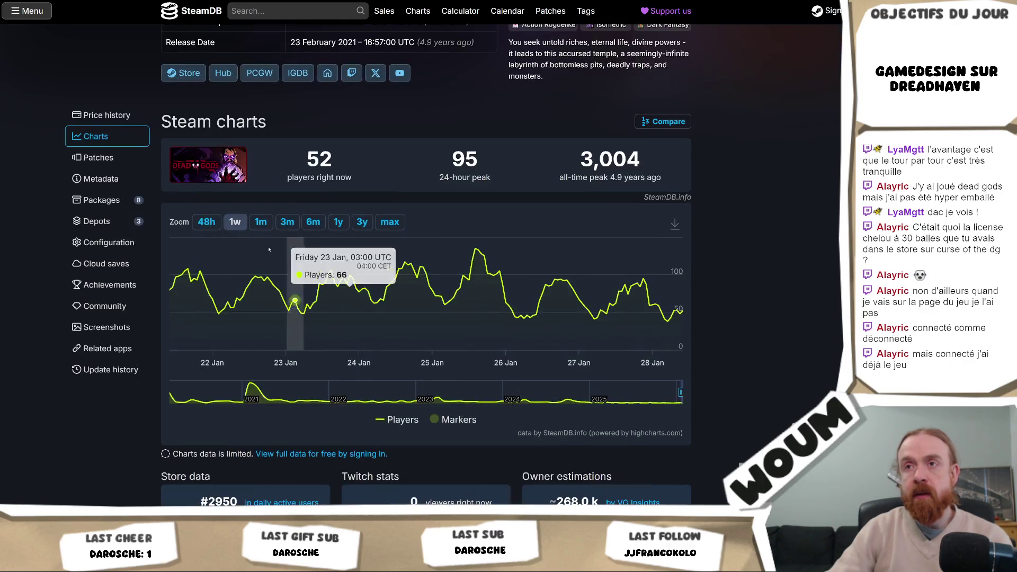
left_click(117, 118)
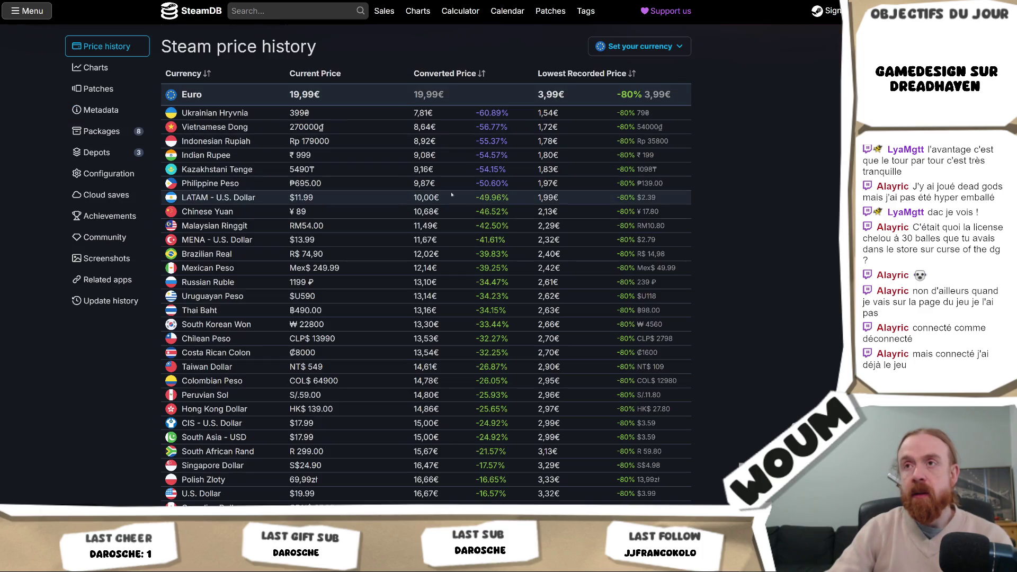
scroll(424, 265, "down", 10)
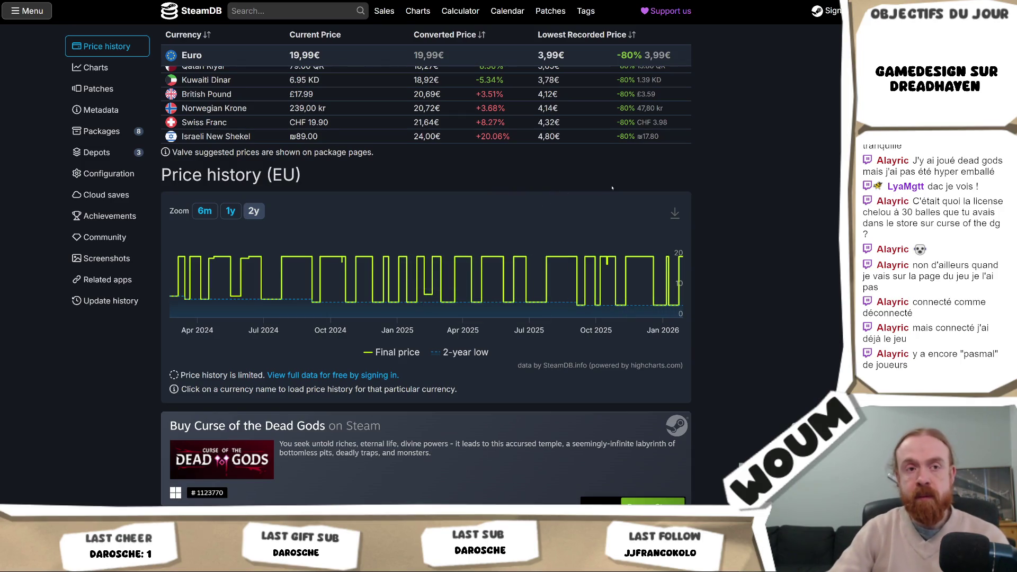
scroll(615, 188, "down", 3)
scroll(614, 188, "up", 7)
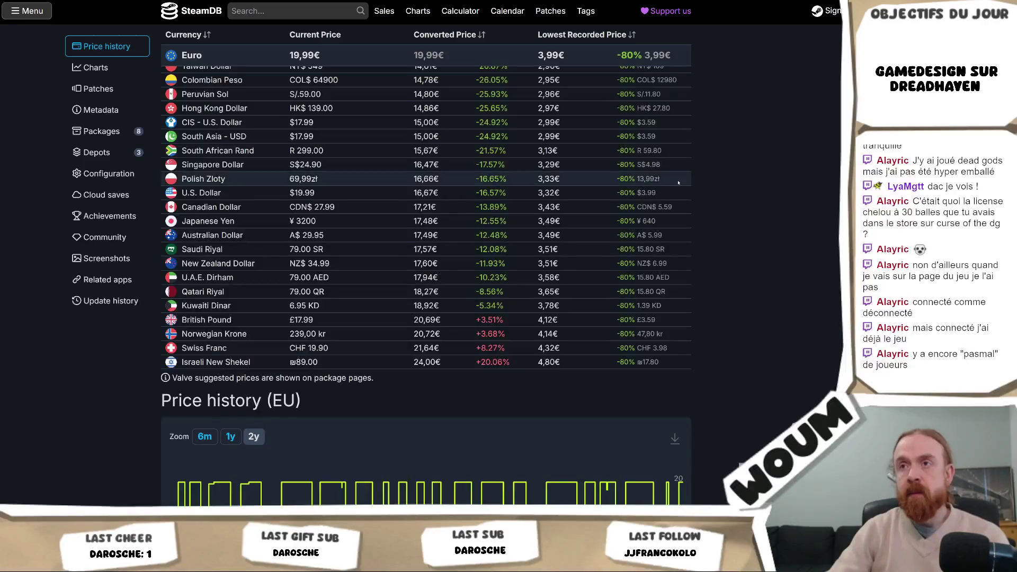
scroll(676, 187, "up", 6)
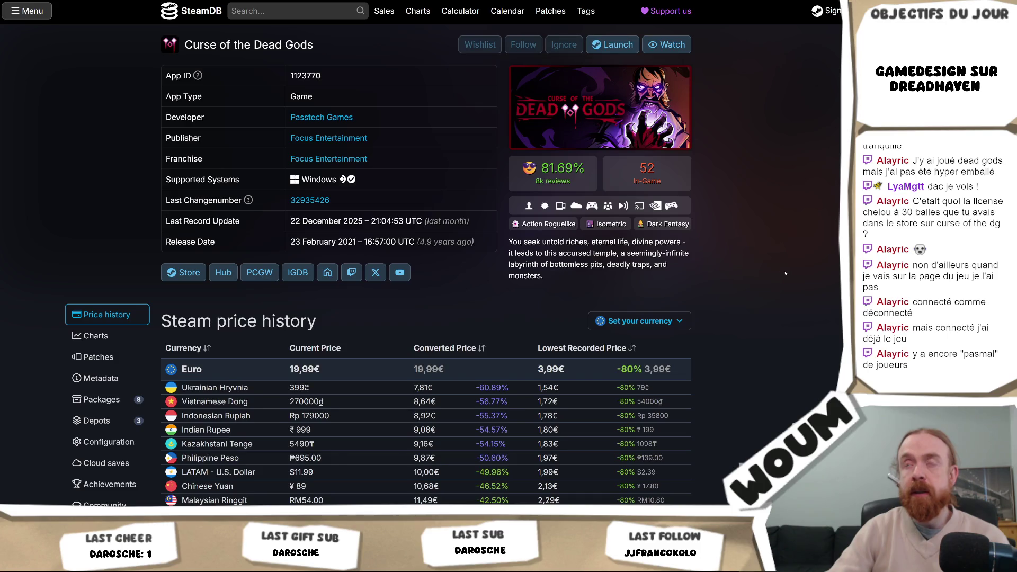
scroll(786, 274, "down", 12)
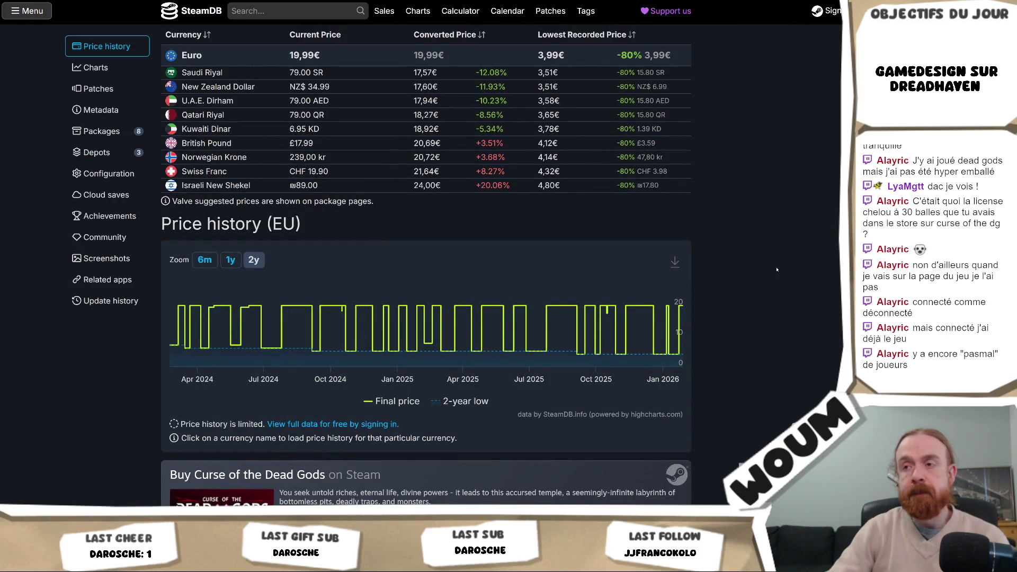
scroll(776, 270, "down", 2)
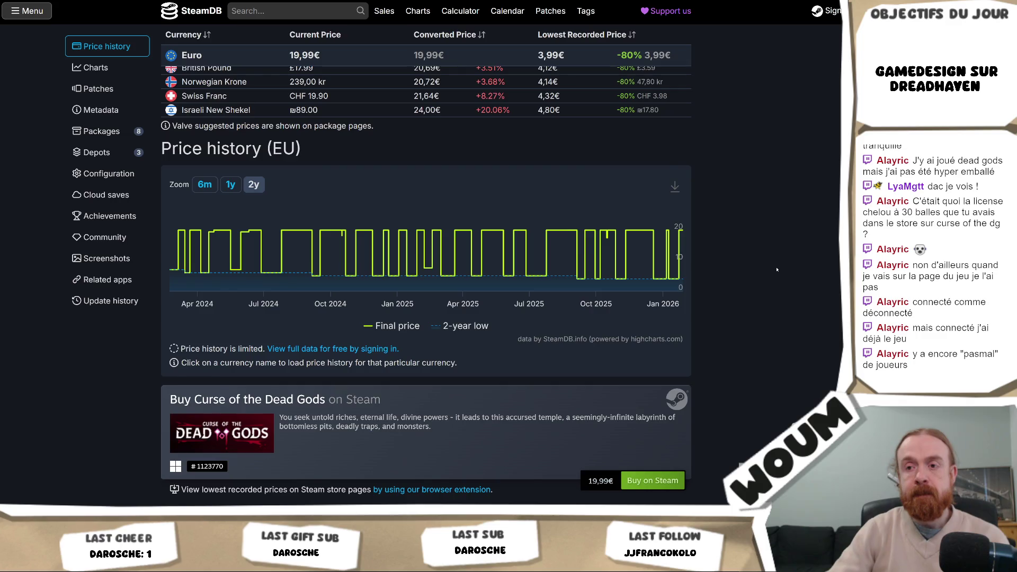
scroll(777, 270, "down", 2)
scroll(777, 271, "up", 4)
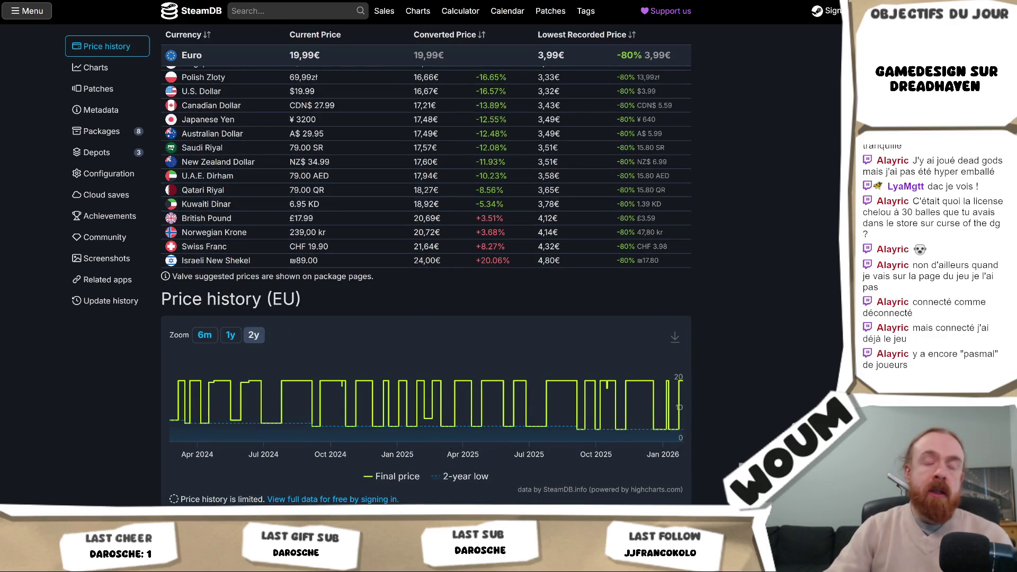
scroll(789, 328, "down", 4)
mouse_move(679, 210)
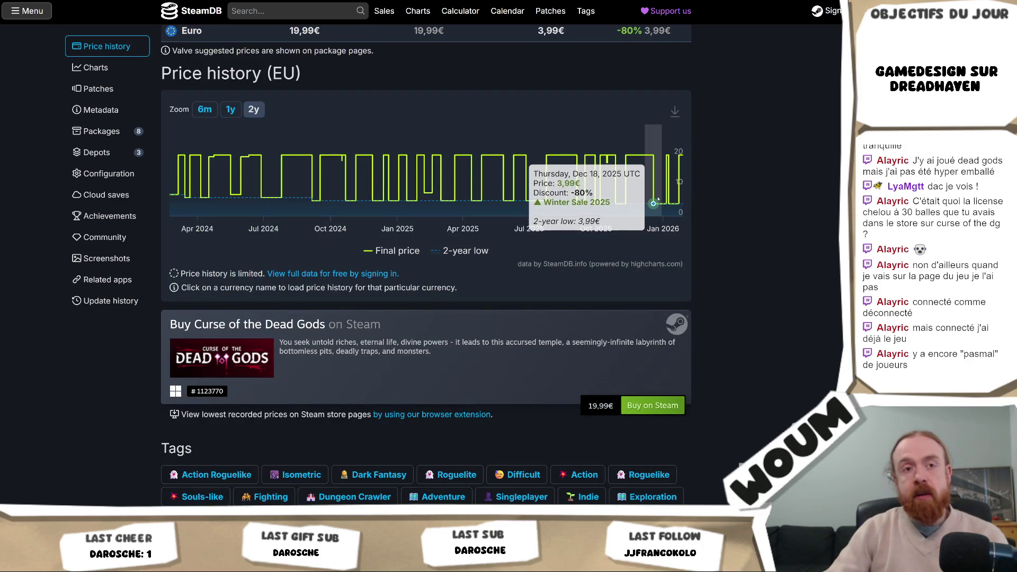
scroll(658, 199, "up", 6)
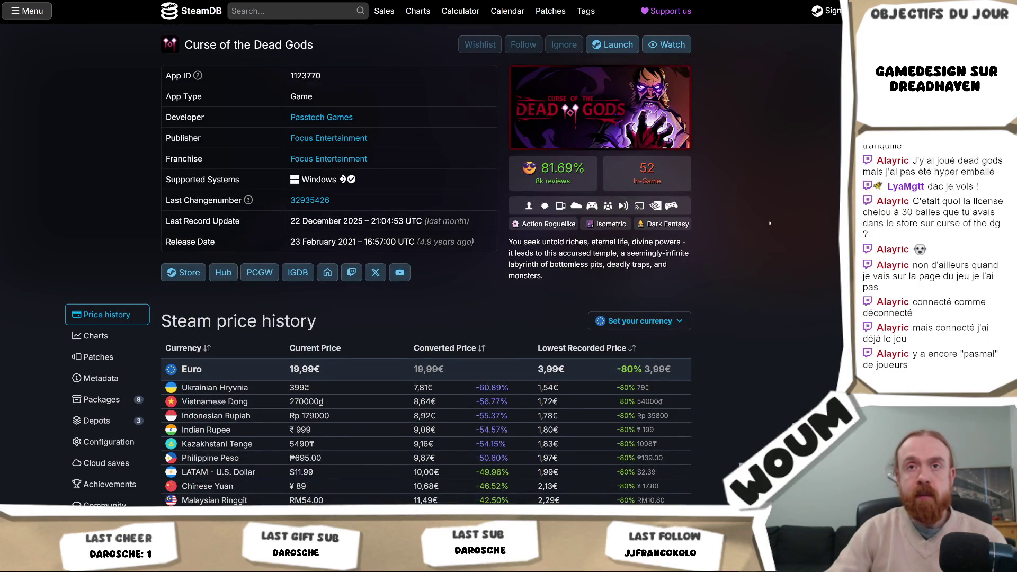
scroll(770, 224, "down", 15)
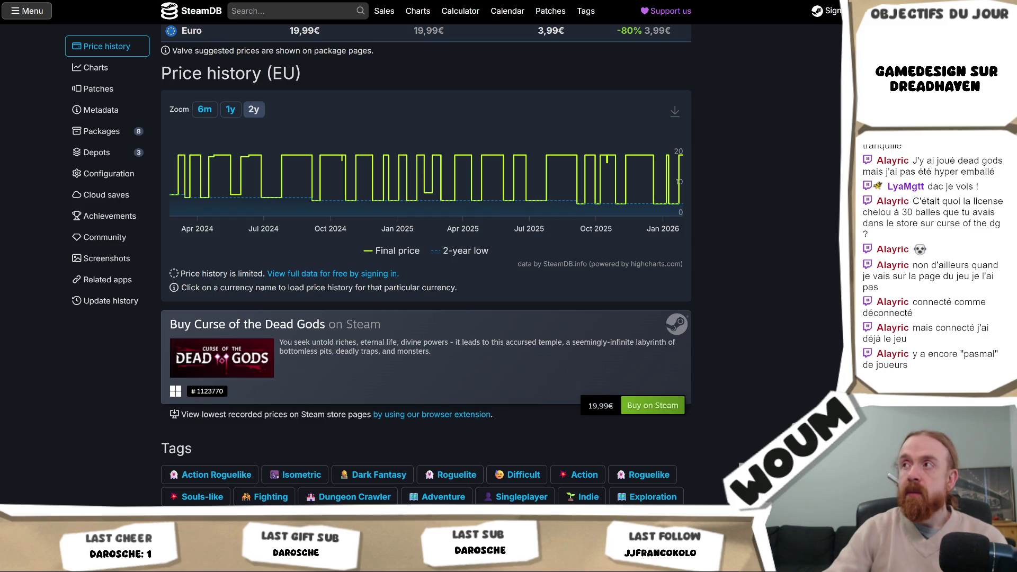
key("alt+Tab")
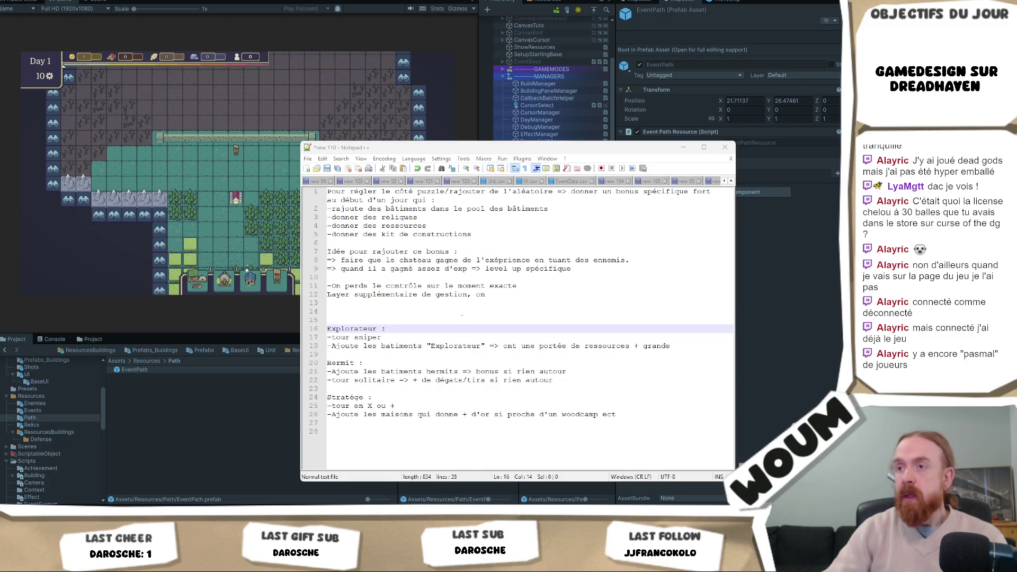
Select the Explorateur, Hermit and Stratège blocks, then deselect and rest the caret on line 15
mouse_move(627, 430)
left_mouse_down()
mouse_move(609, 430)
mouse_move(477, 344)
mouse_move(327, 328)
left_mouse_up()
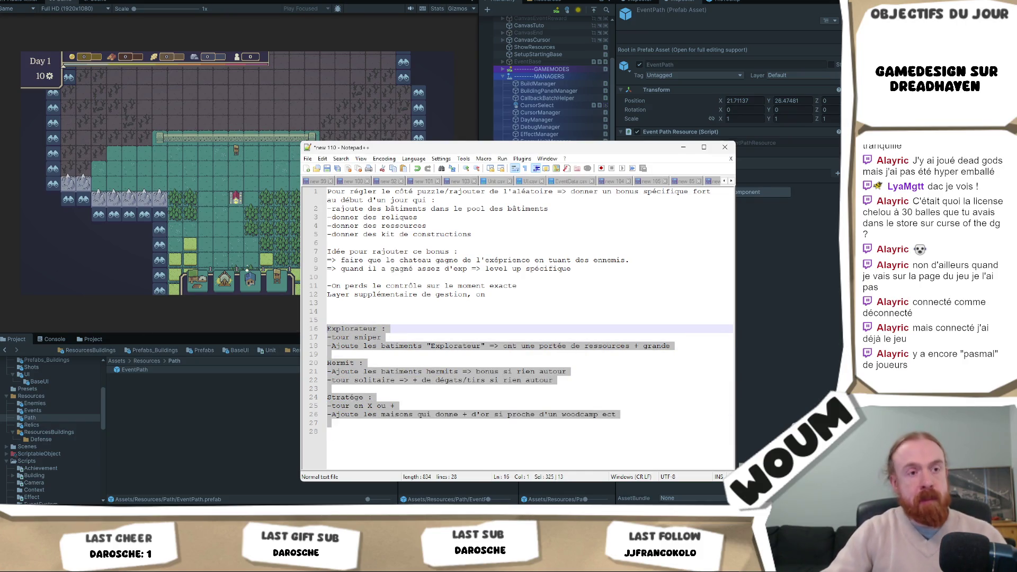
left_click(247, 269)
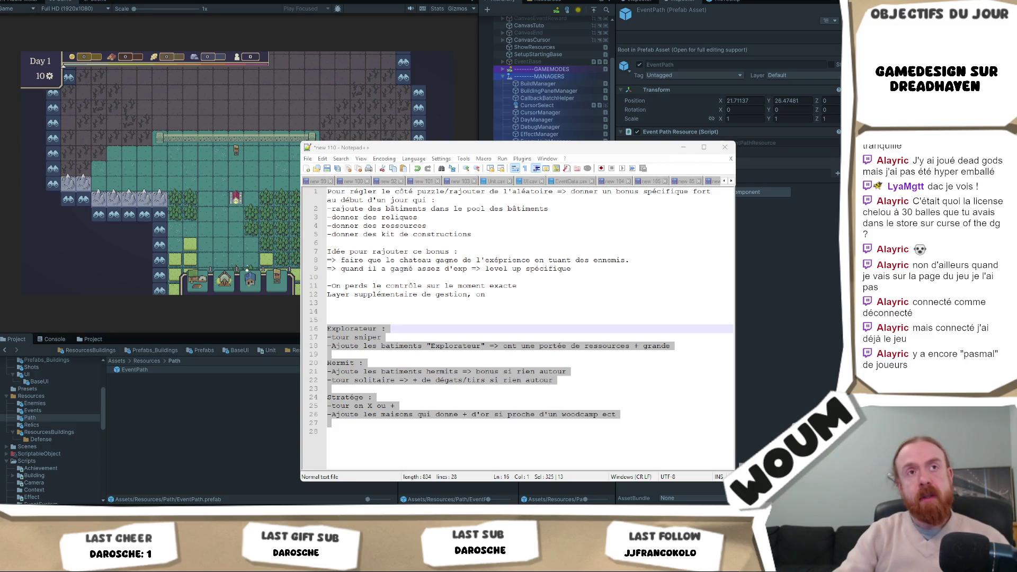
left_click(509, 294)
left_click(509, 311)
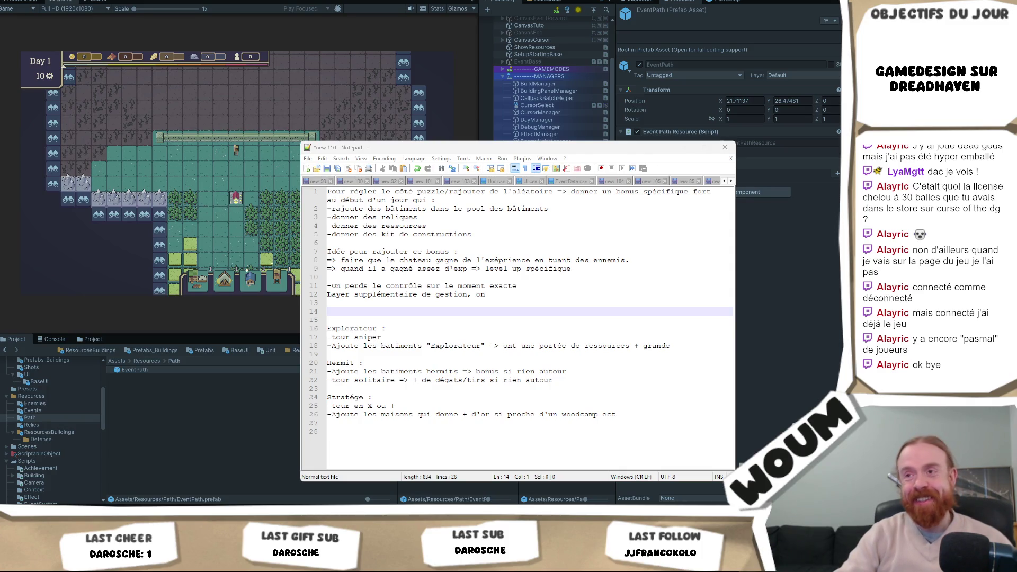
key("Up")
key("Up")
key("Down")
key("Down")
key("Down")
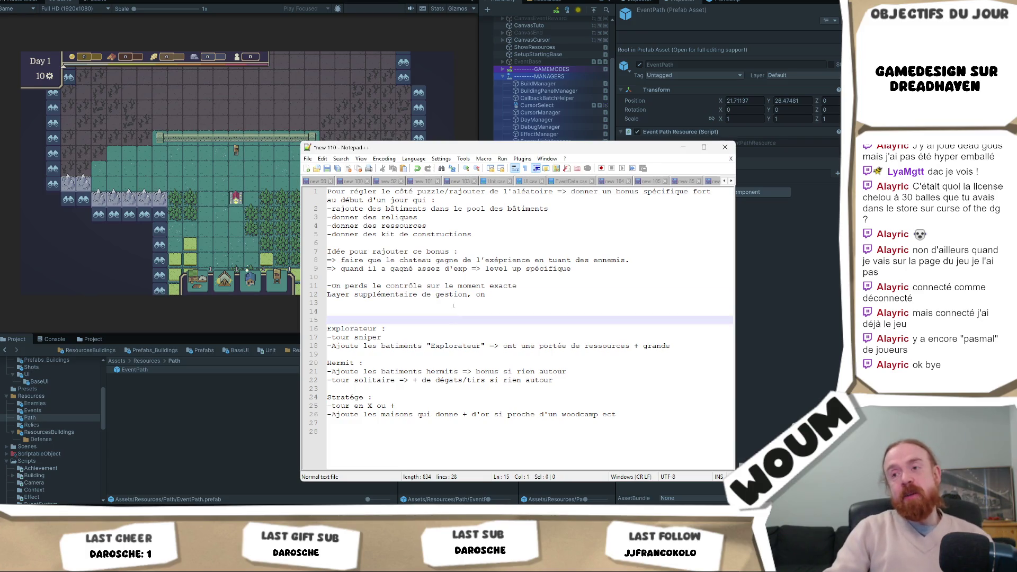
left_click_drag(649, 416, 419, 321)
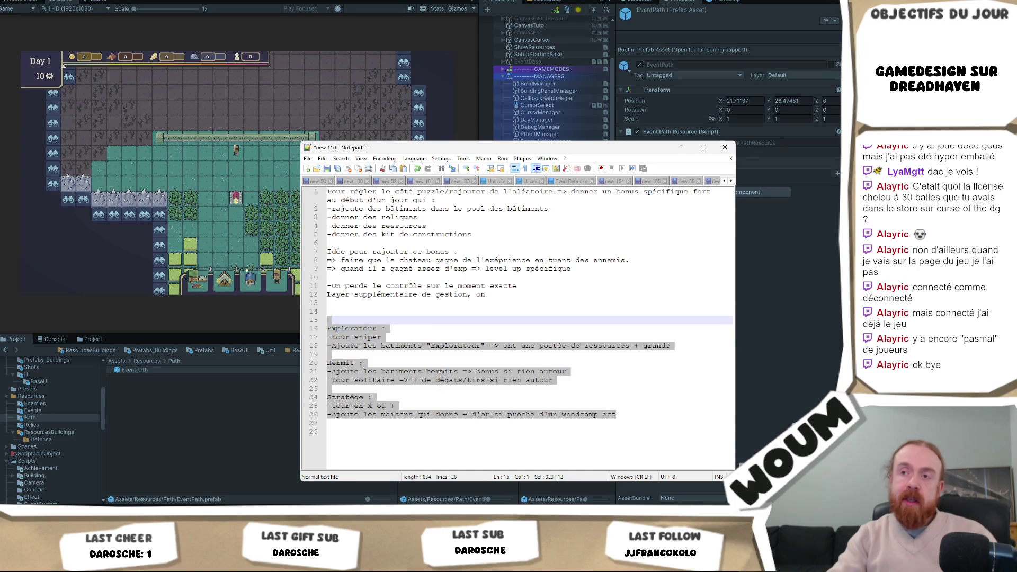
left_click_drag(630, 416, 559, 323)
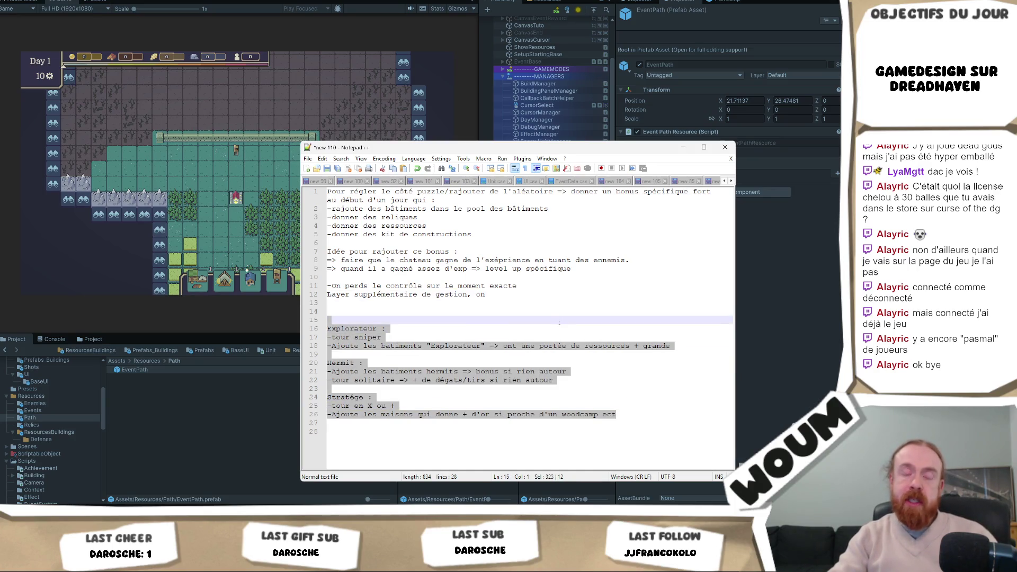
left_click(560, 324)
left_click(553, 335)
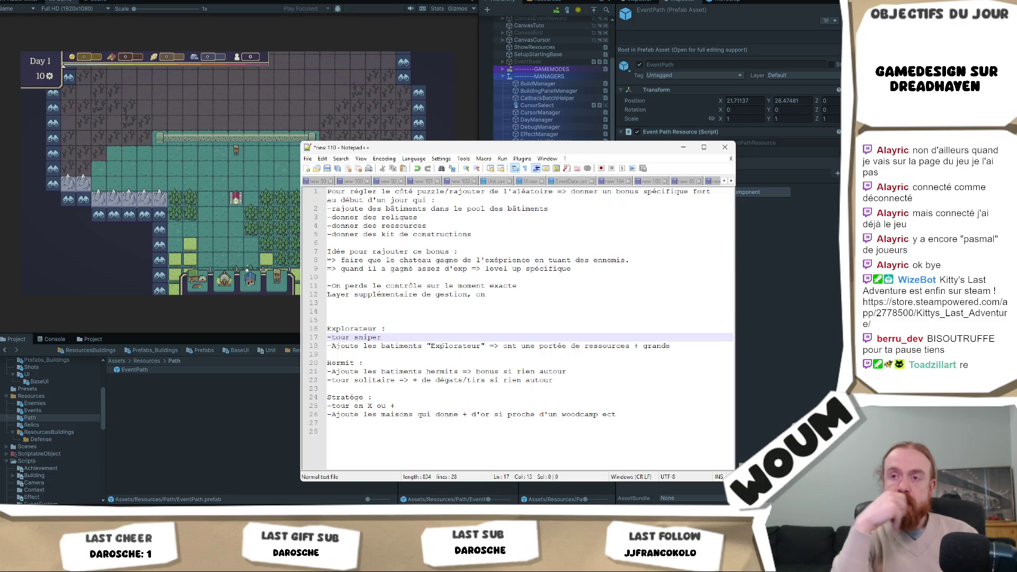
left_click(212, 167)
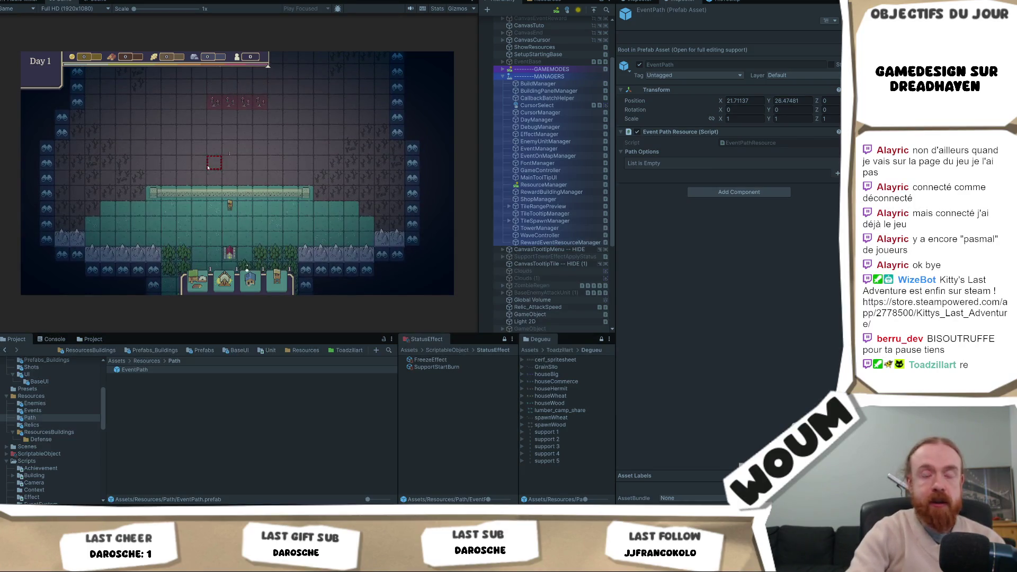
Take the base tower reward to reach Day 2 and inspect the New Constructions Kit packs
left_click(253, 232)
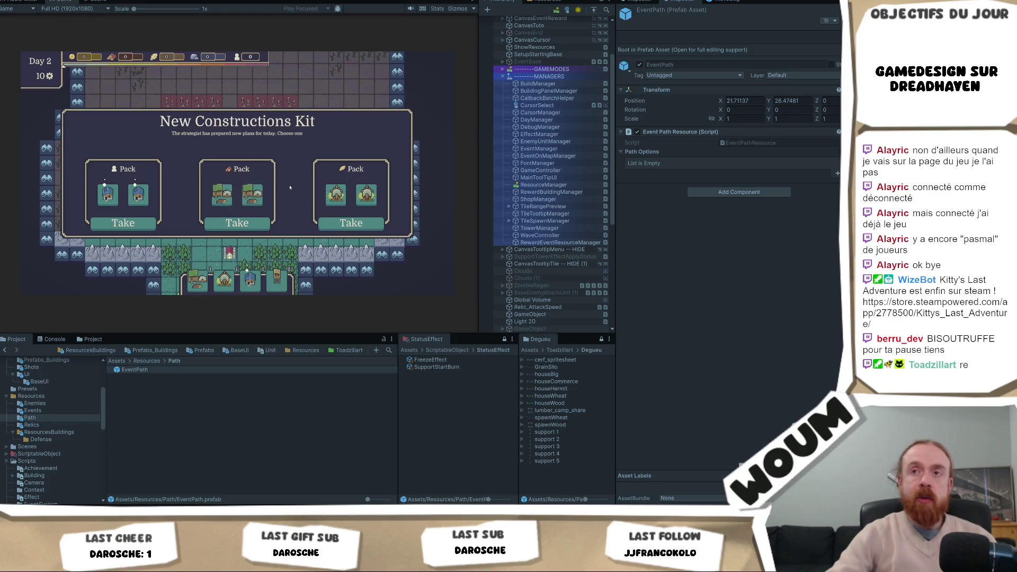
mouse_move(250, 196)
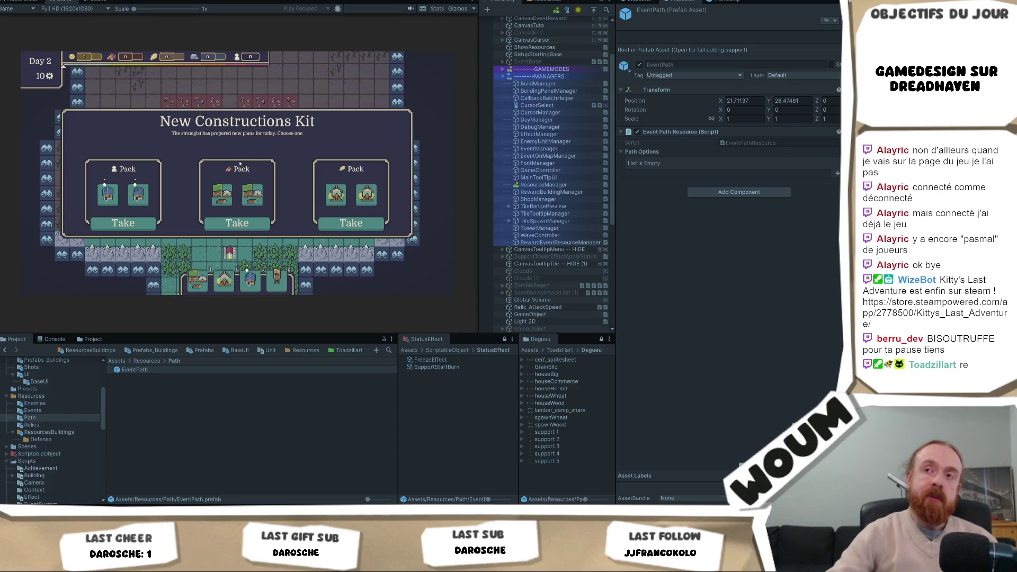
mouse_move(102, 203)
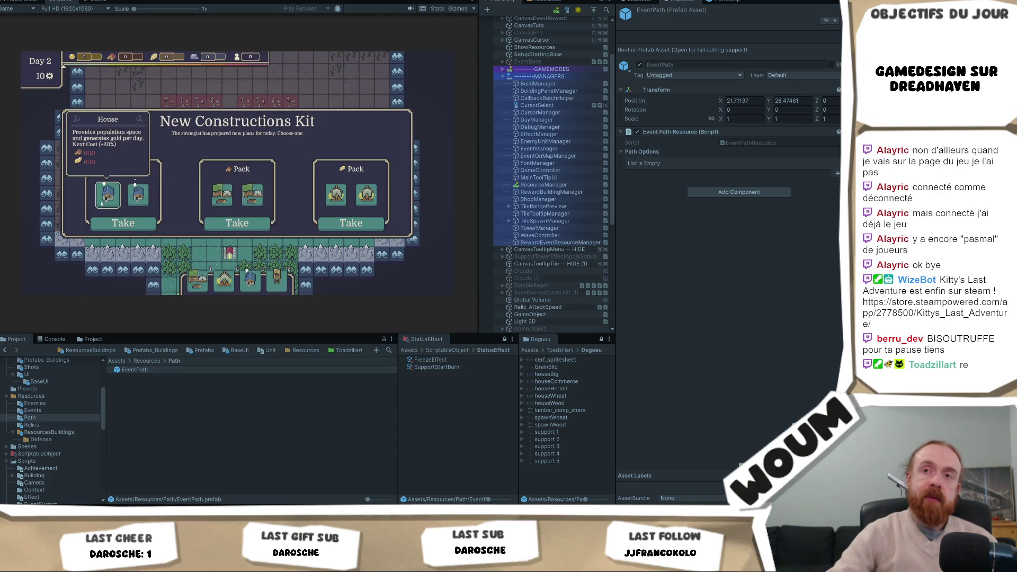
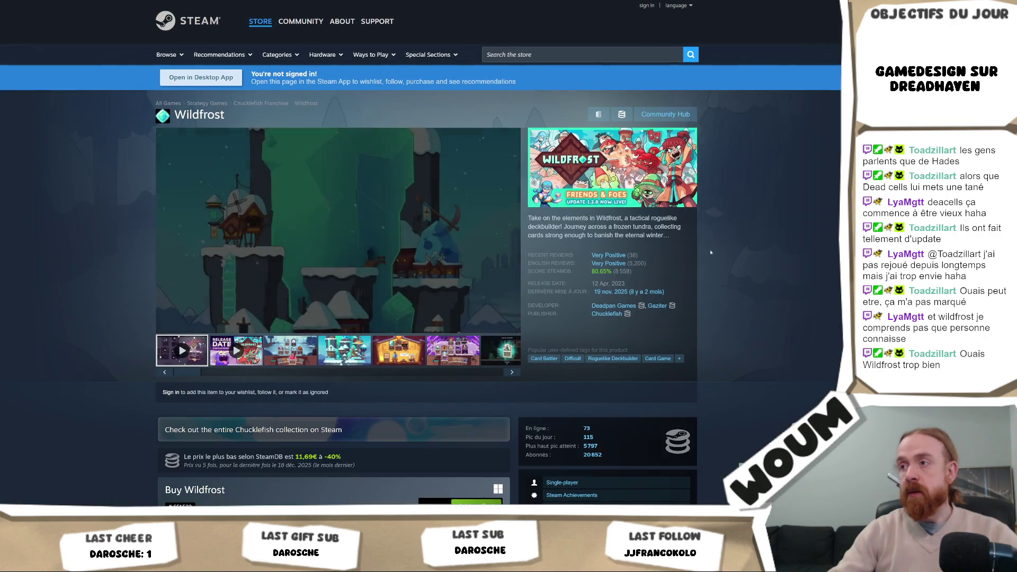
Browse Wildfrost's gallery: the purple card-battle, snowy town and shop card screenshots
left_click(422, 349)
left_click(452, 357)
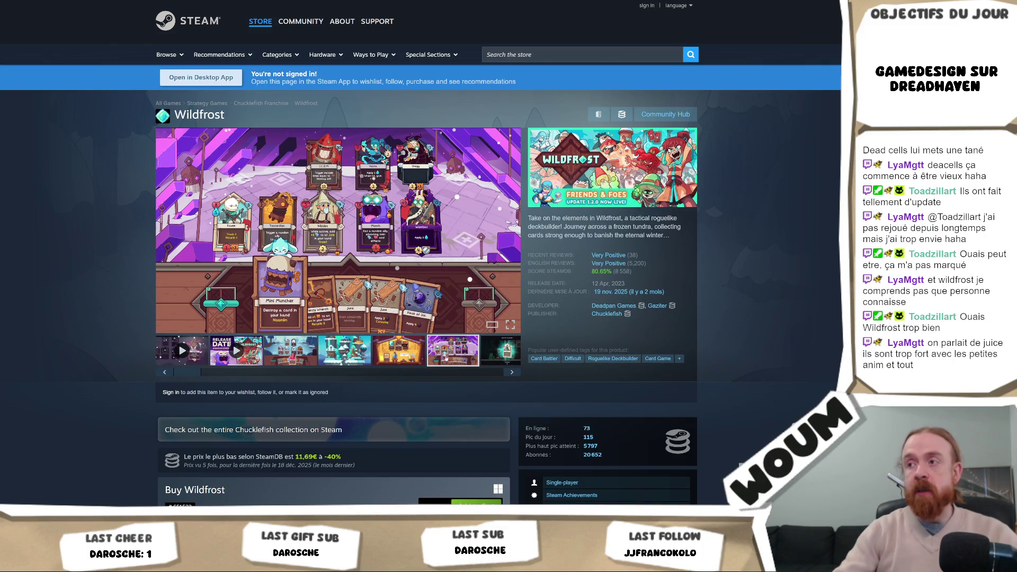
left_click(290, 353)
left_click(365, 359)
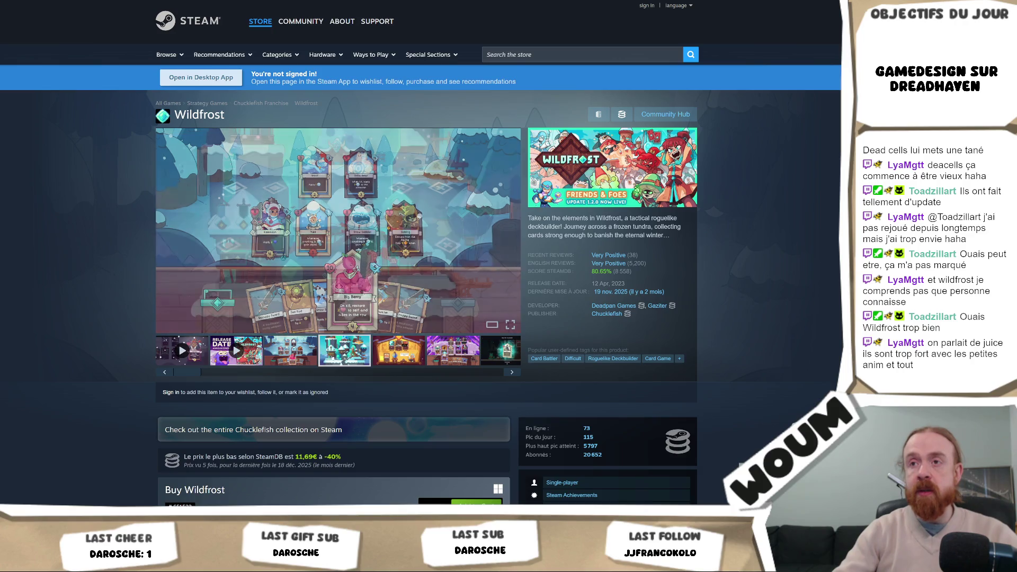
left_click(378, 356)
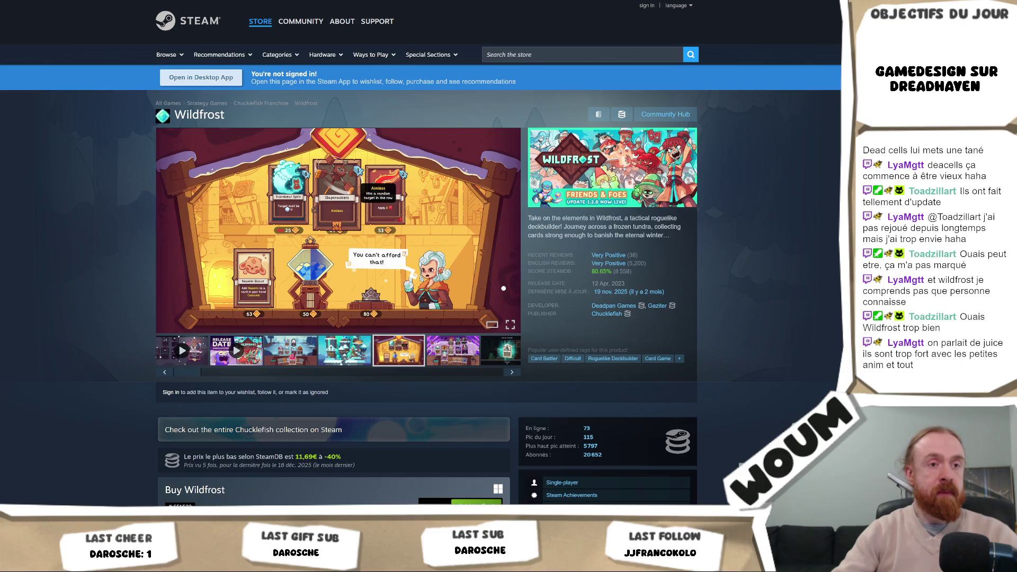
View the shop screenshot full-size, advance to the battle board, close, then reopen screenshot 6
left_click(395, 267)
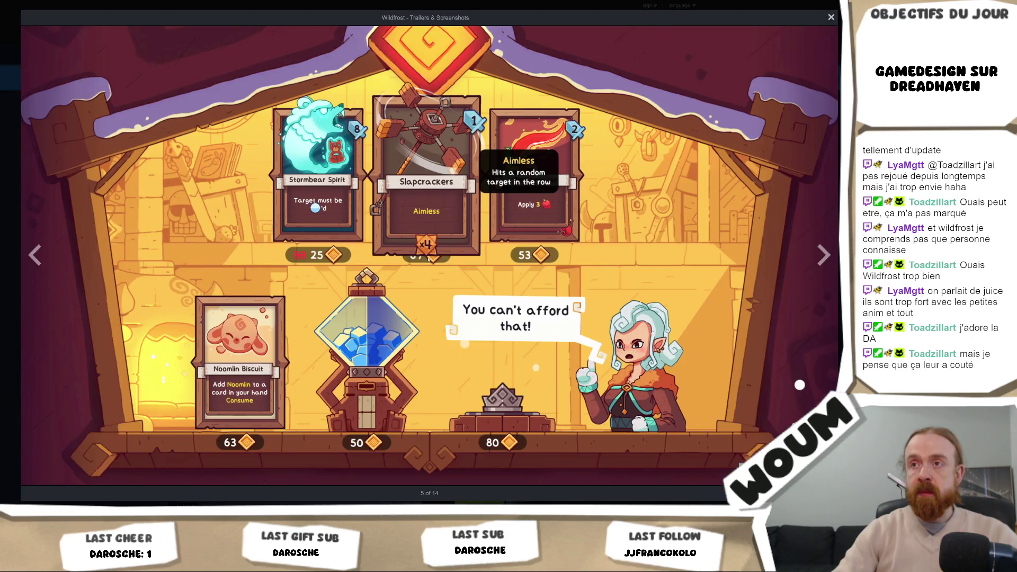
key("Right")
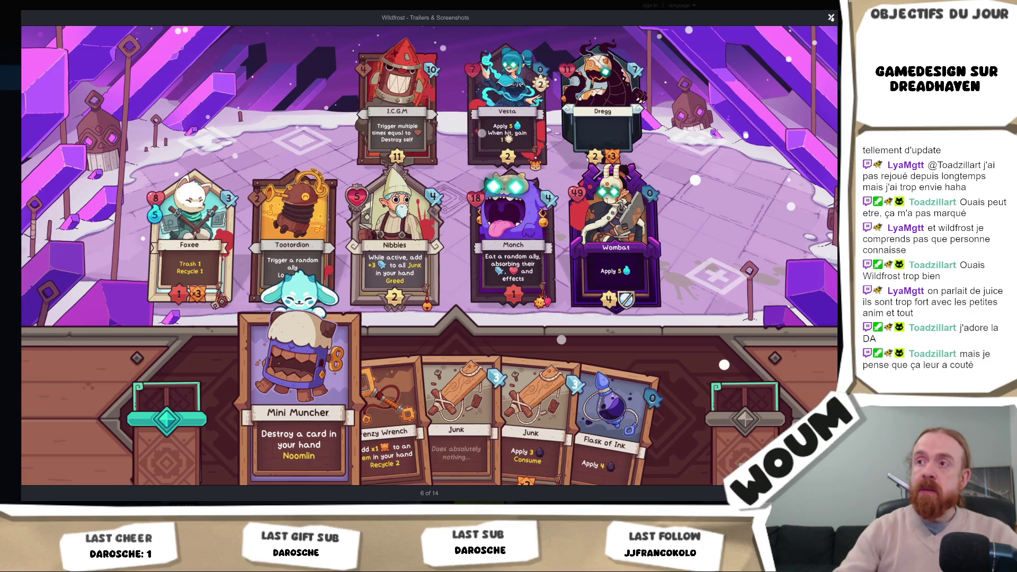
left_click(831, 18)
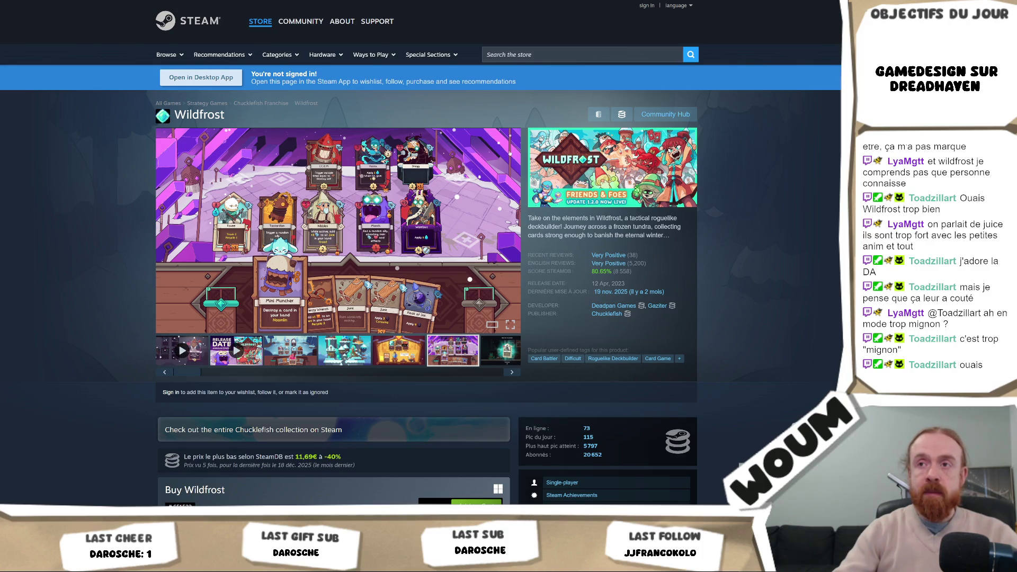
left_click(442, 188)
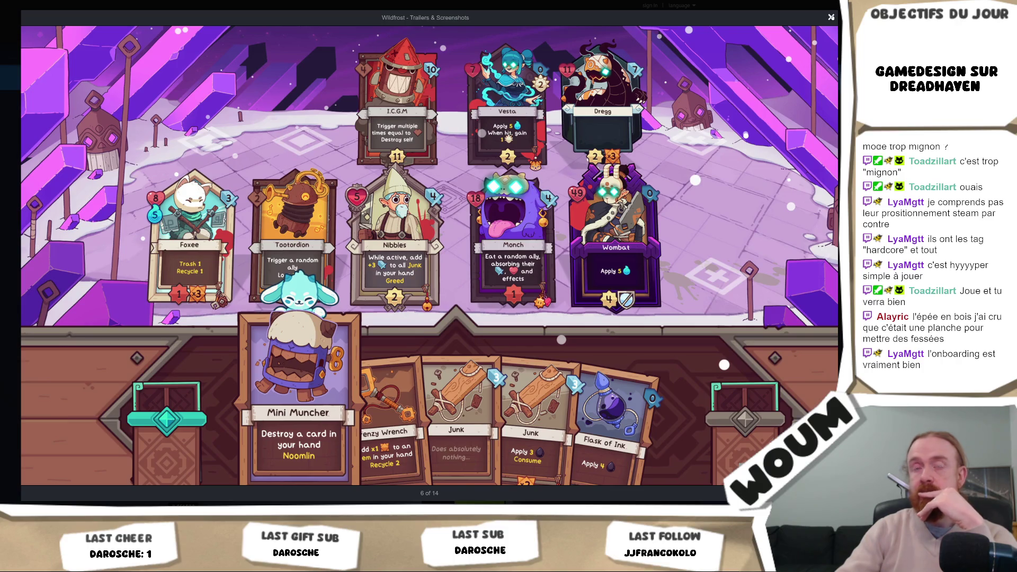
Close the full-size battle board screenshot (6 of 14) to return to the Wildfrost page
left_click(832, 17)
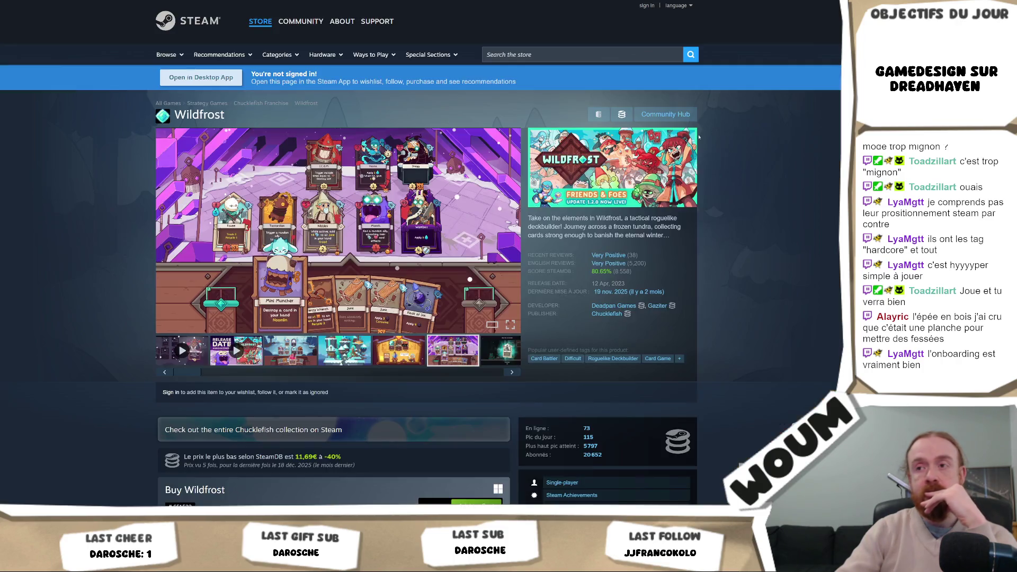
Show the pet video, then view the third Wildfrost screenshot full-size and close it
left_click(510, 354)
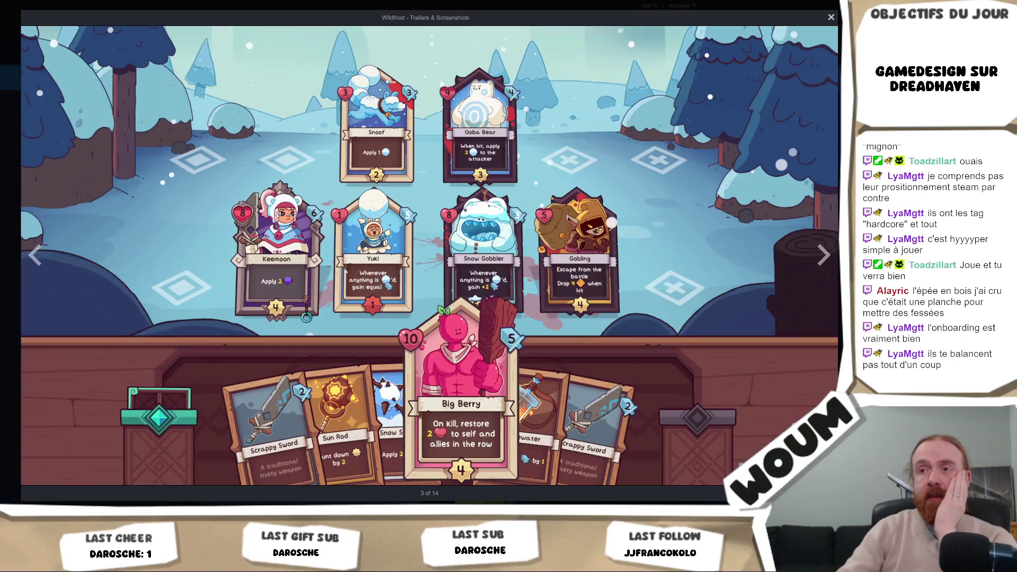
left_click(345, 271)
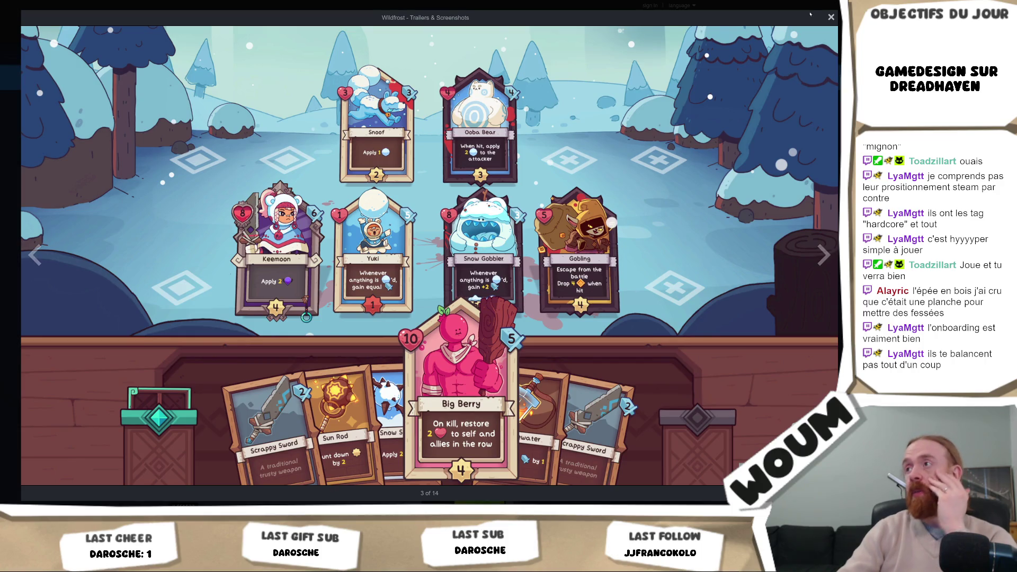
left_click(830, 17)
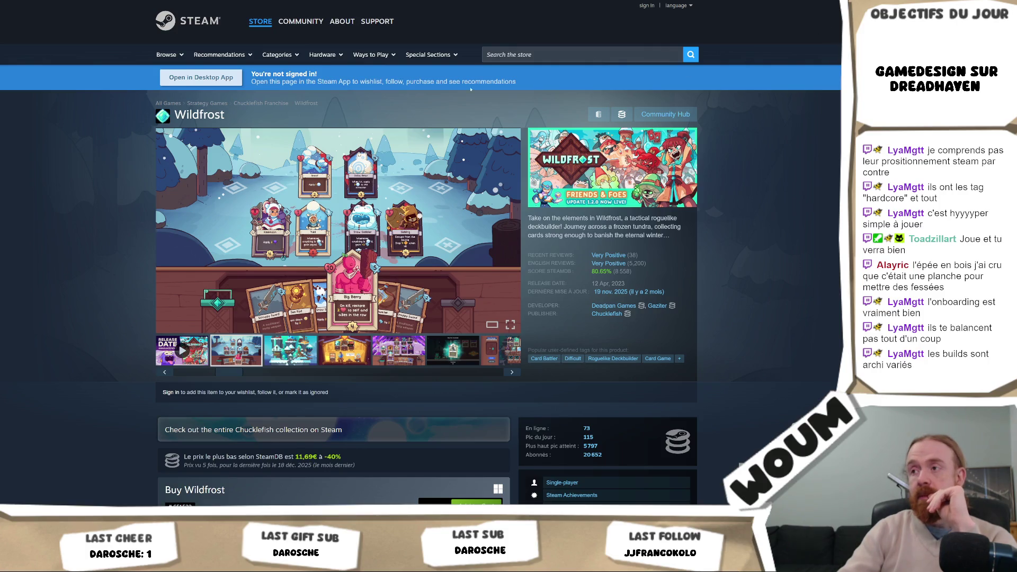
Dismiss the browser's ask-about-this-page bar and go to Chucklefish's publisher page
key("ctrl+l")
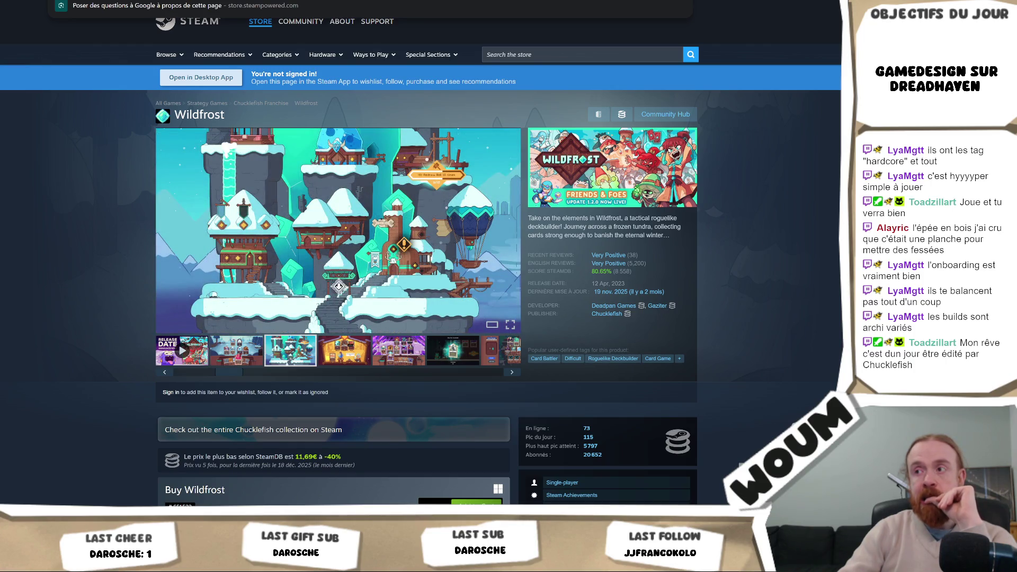
key("Escape")
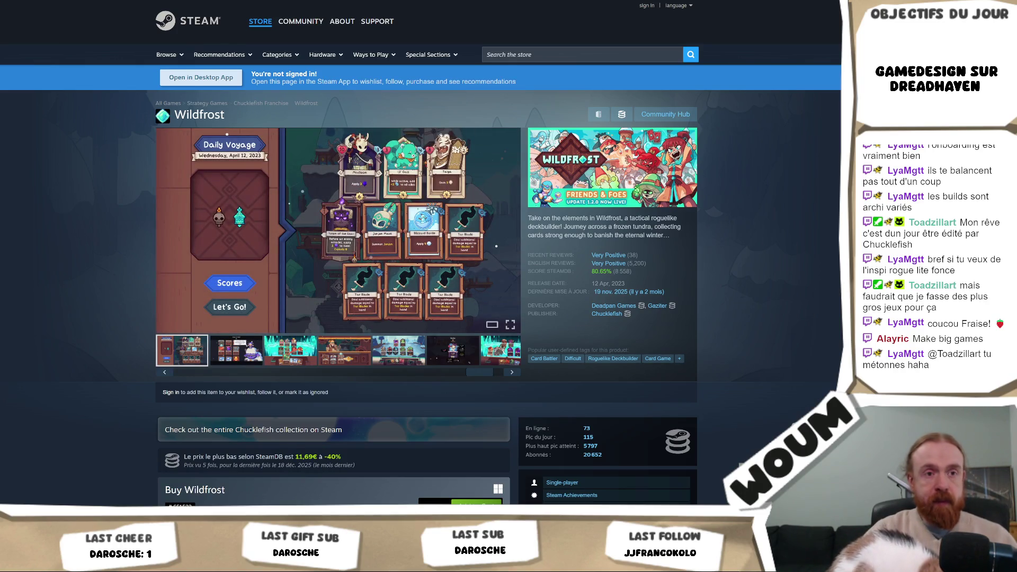
left_click(605, 314)
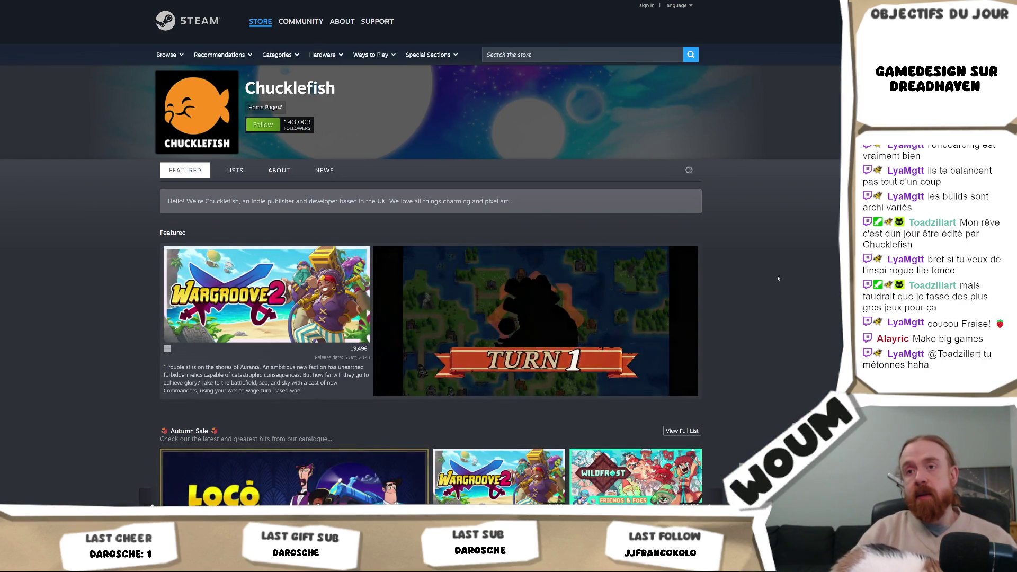
Scroll through Chucklefish's game list and back toward the top
scroll(837, 265, "down", 3)
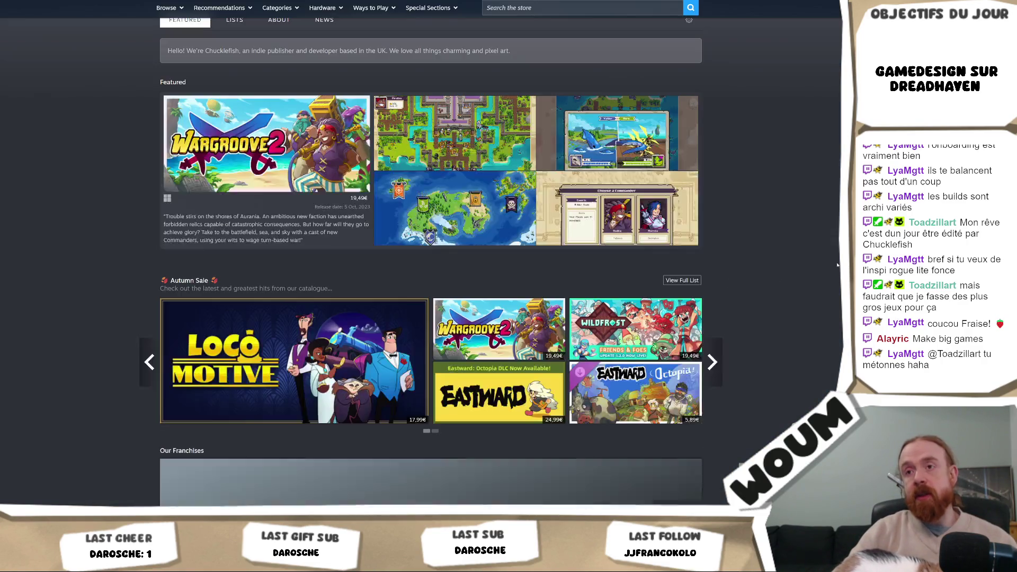
scroll(838, 265, "down", 14)
scroll(837, 265, "down", 7)
scroll(821, 262, "up", 4)
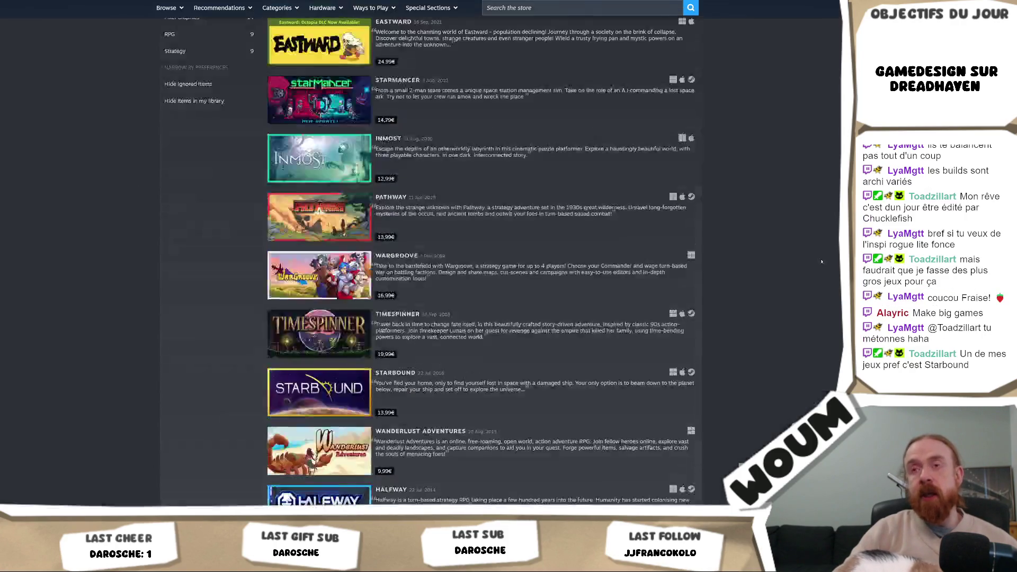
scroll(822, 262, "up", 20)
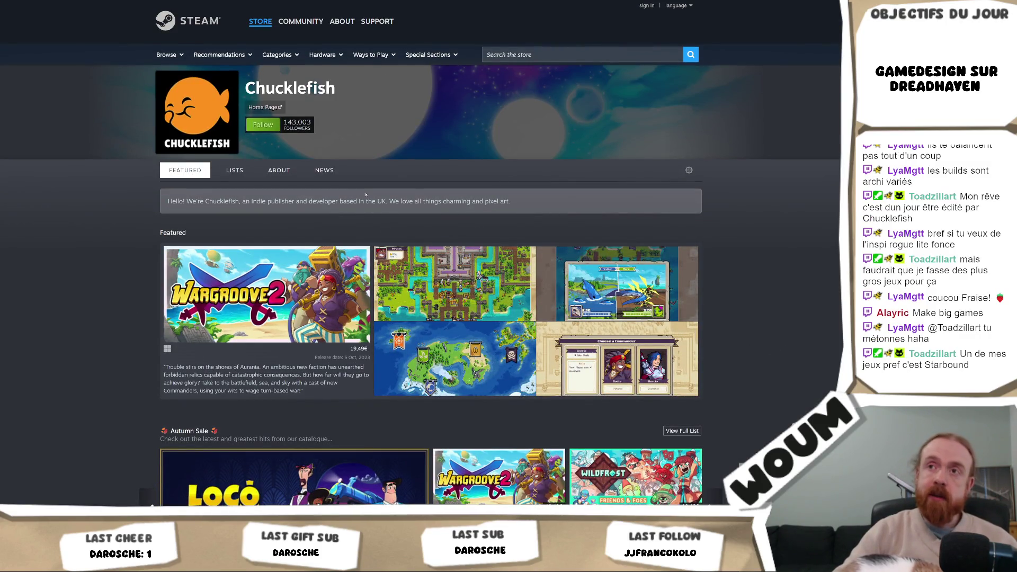
Start a store search, dismiss the suggestions, then begin a new search
left_click(561, 57)
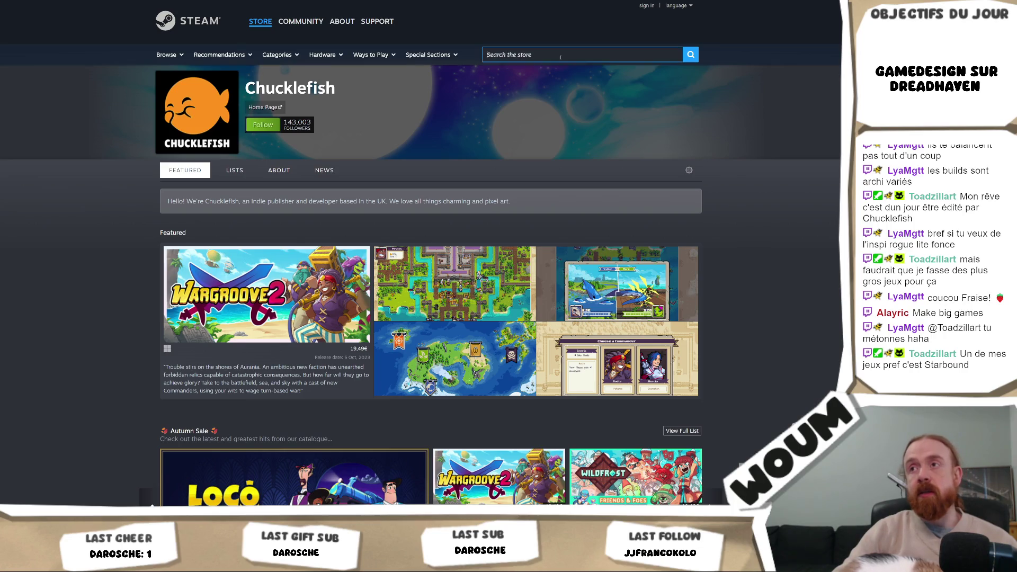
left_click(772, 227)
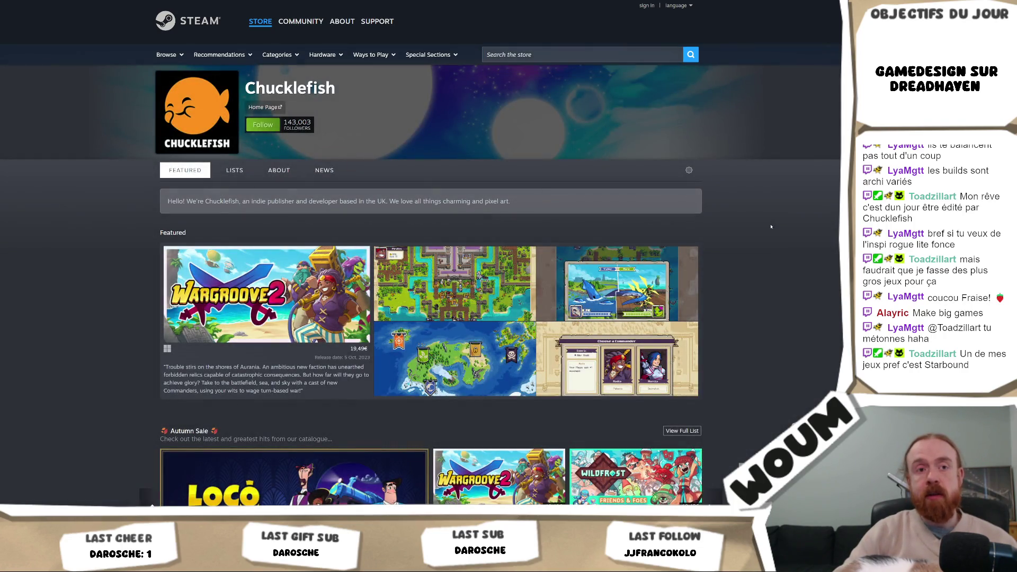
left_click(567, 60)
type("b")
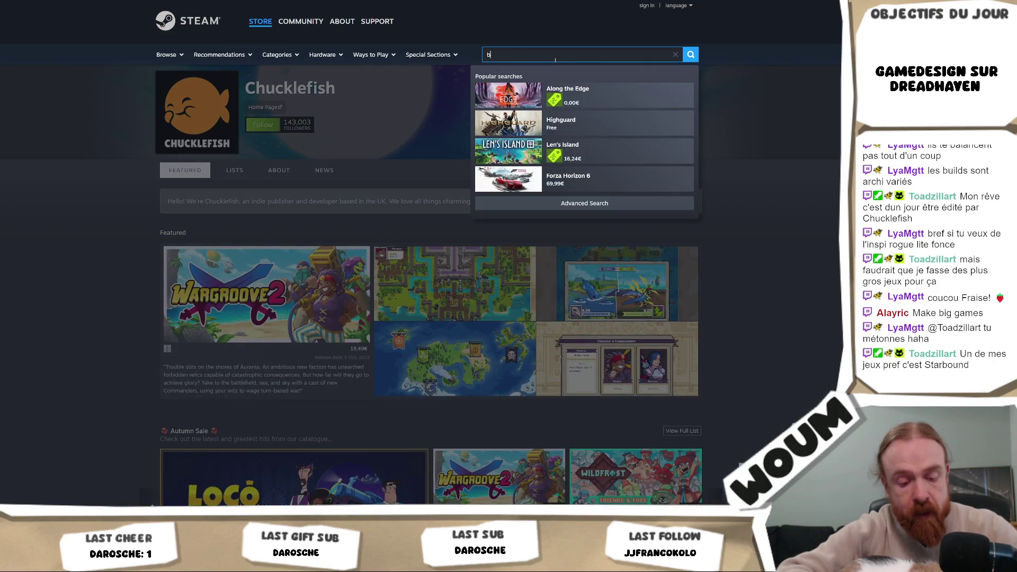
type("all x pit")
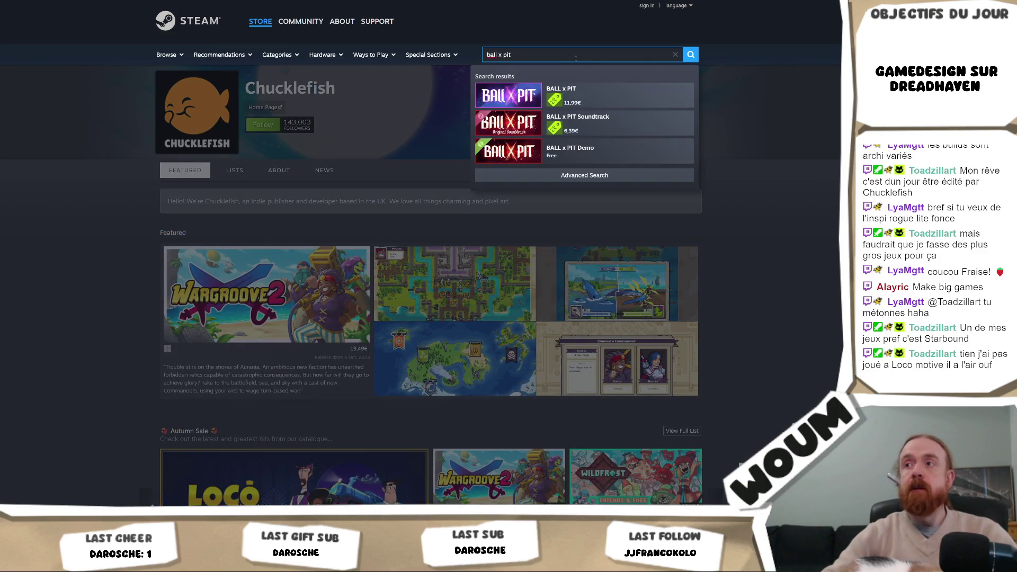
left_click(588, 105)
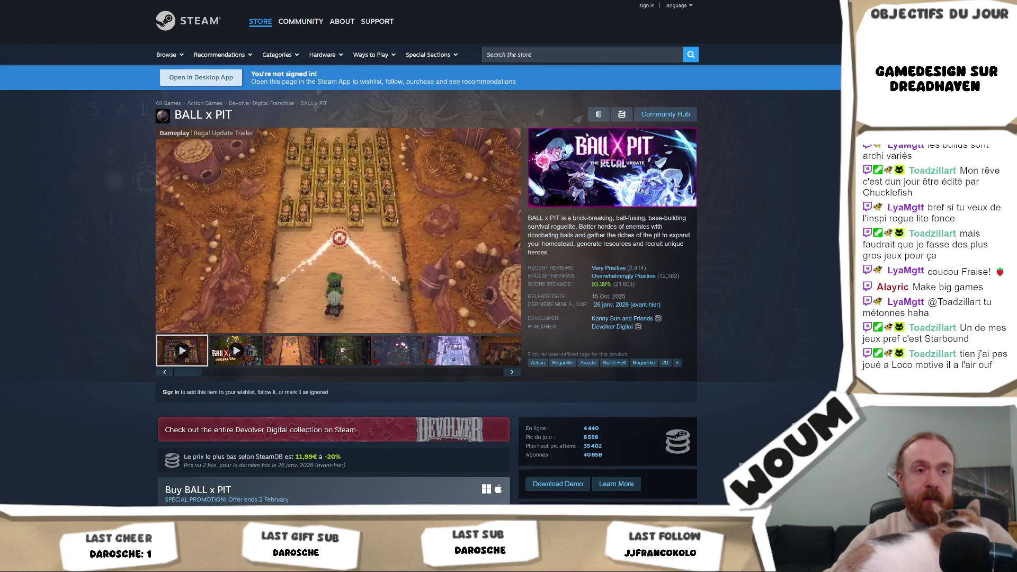
scroll(608, 277, "down", 4)
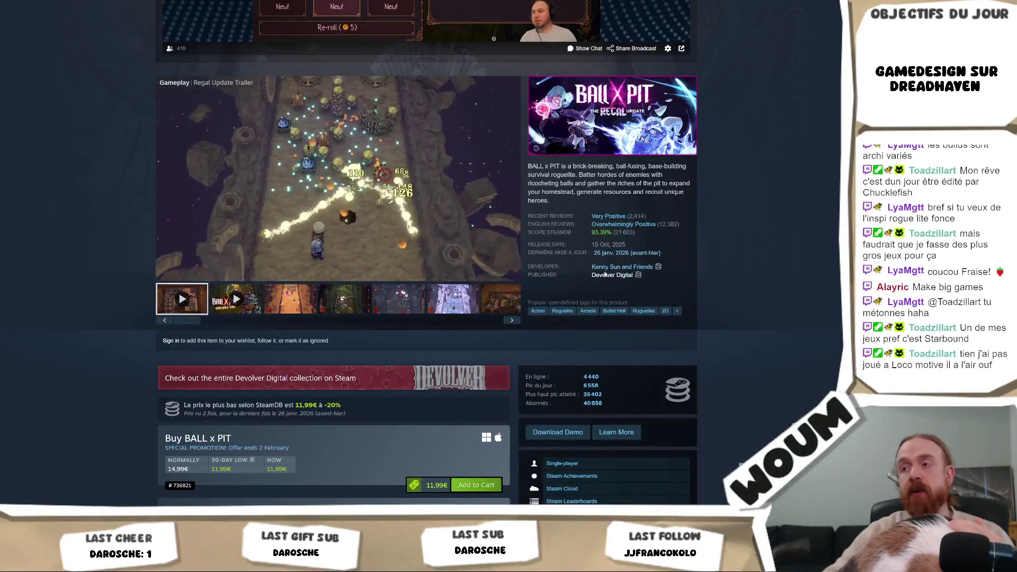
left_click(609, 276)
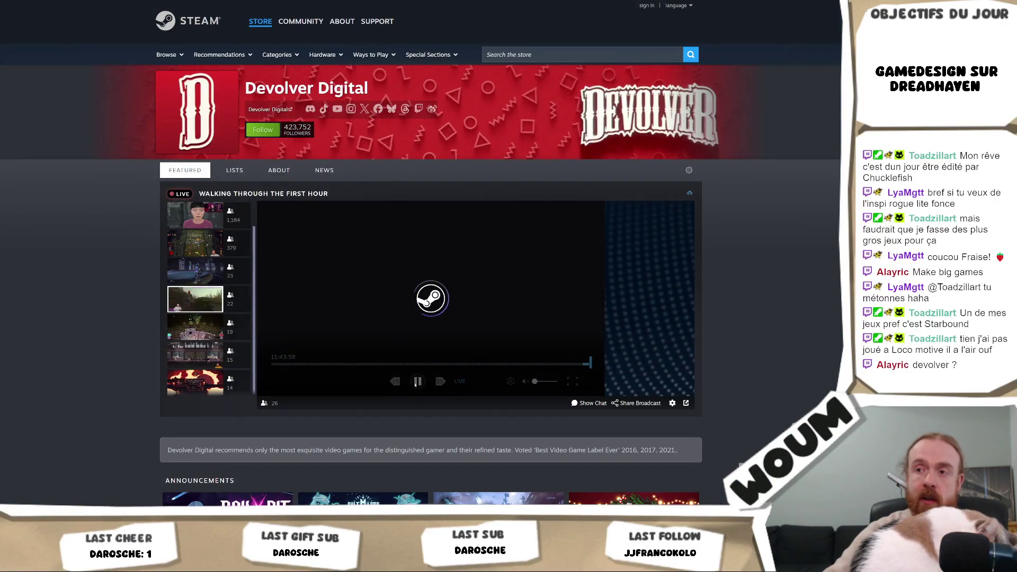
left_click(417, 381)
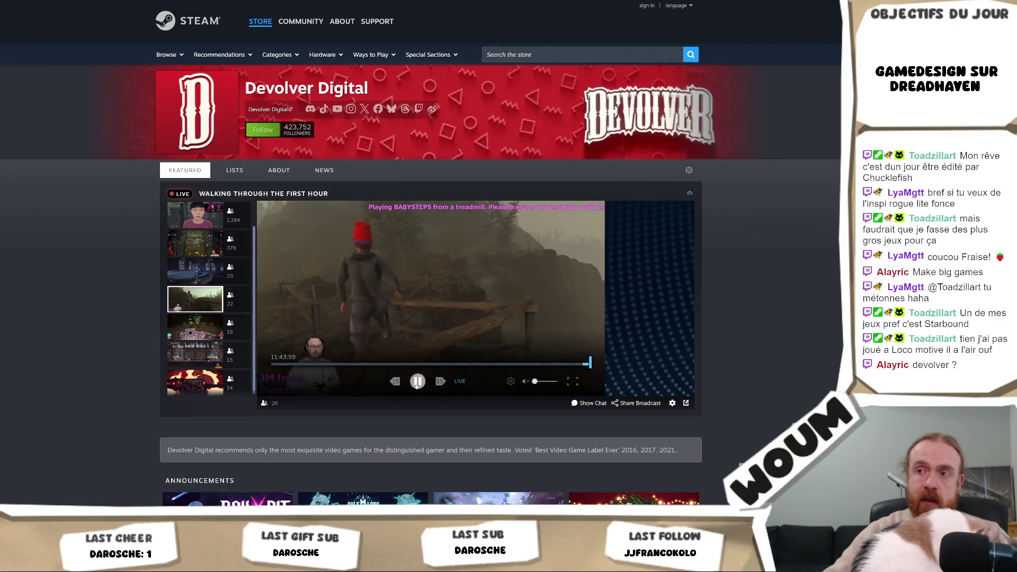
scroll(670, 222, "down", 4)
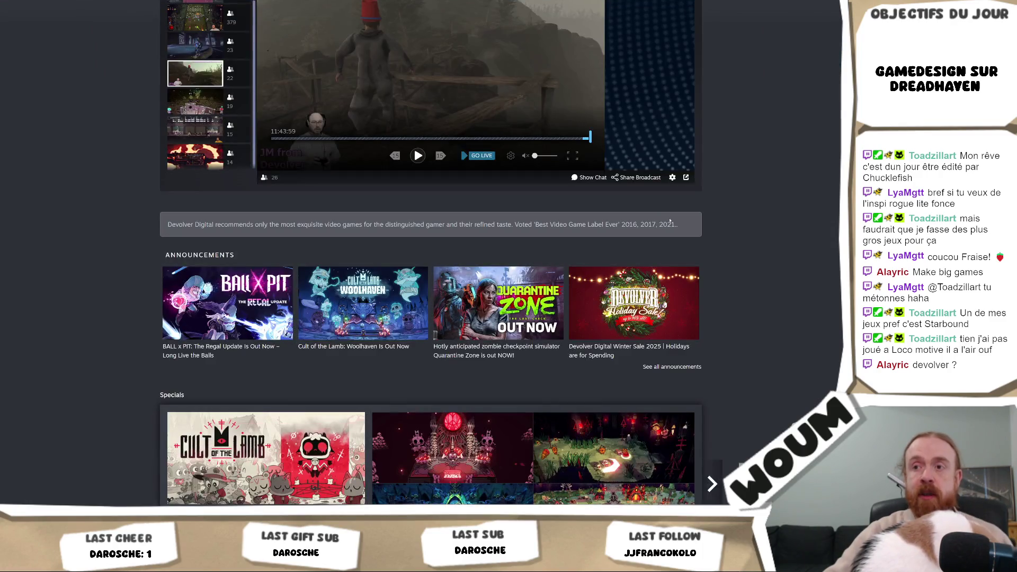
scroll(670, 222, "down", 7)
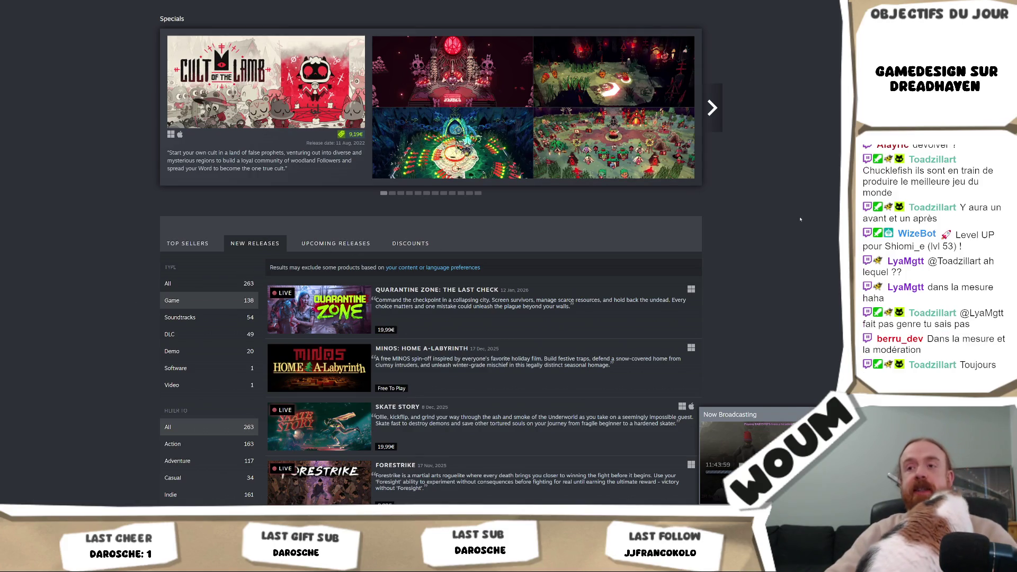
scroll(803, 221, "up", 4)
scroll(808, 232, "up", 7)
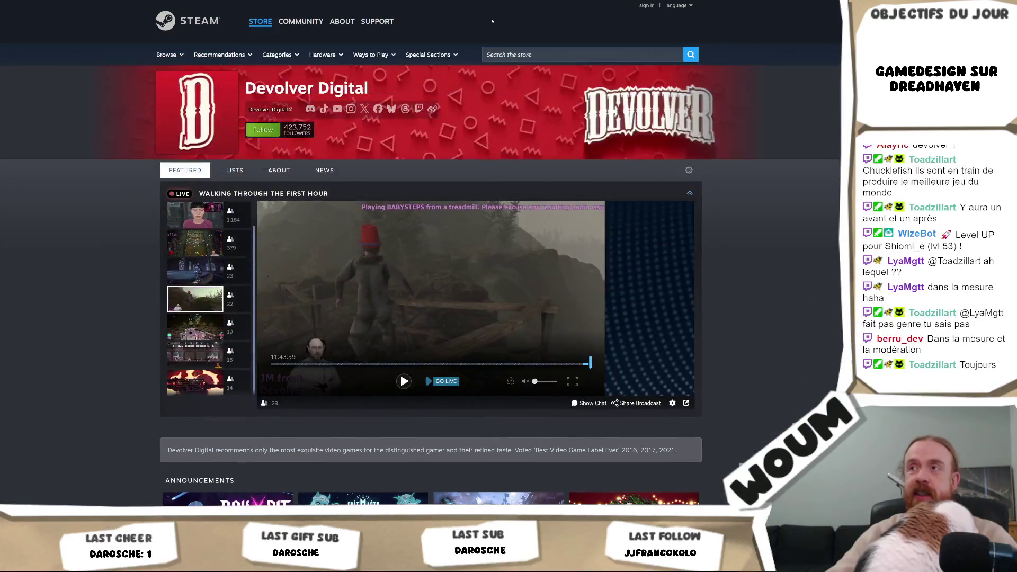
left_click(519, 55)
type("deadcells")
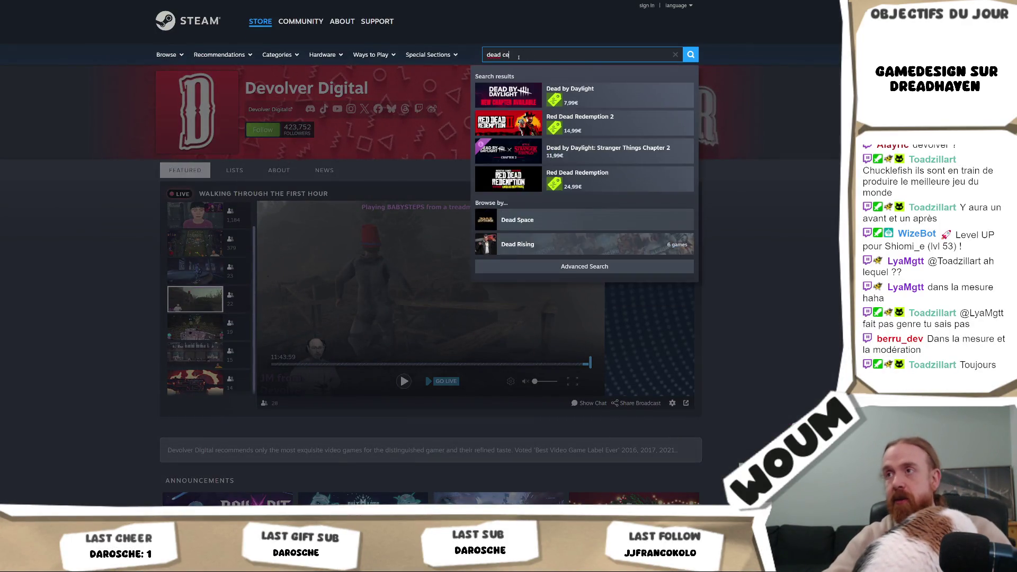
Visit the Dead Cells page, then search 'hades' and open the Hades store page
left_click(609, 95)
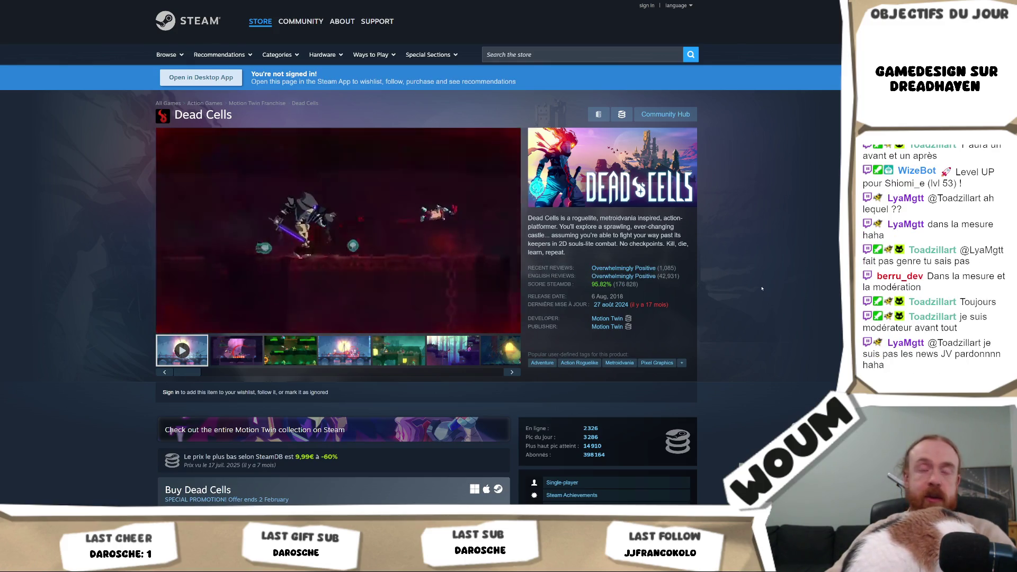
left_click(569, 53)
type("hades")
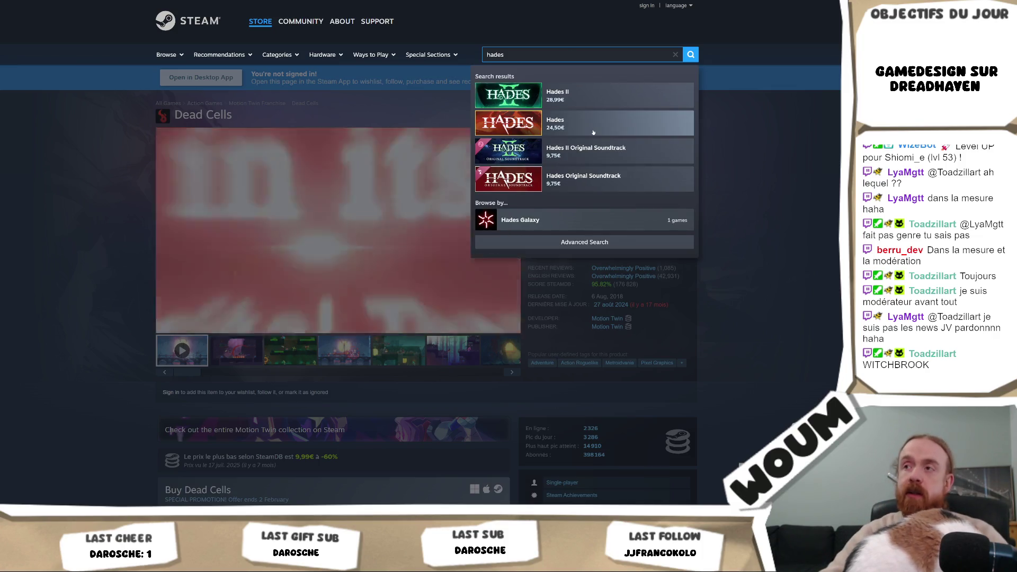
left_click(565, 126)
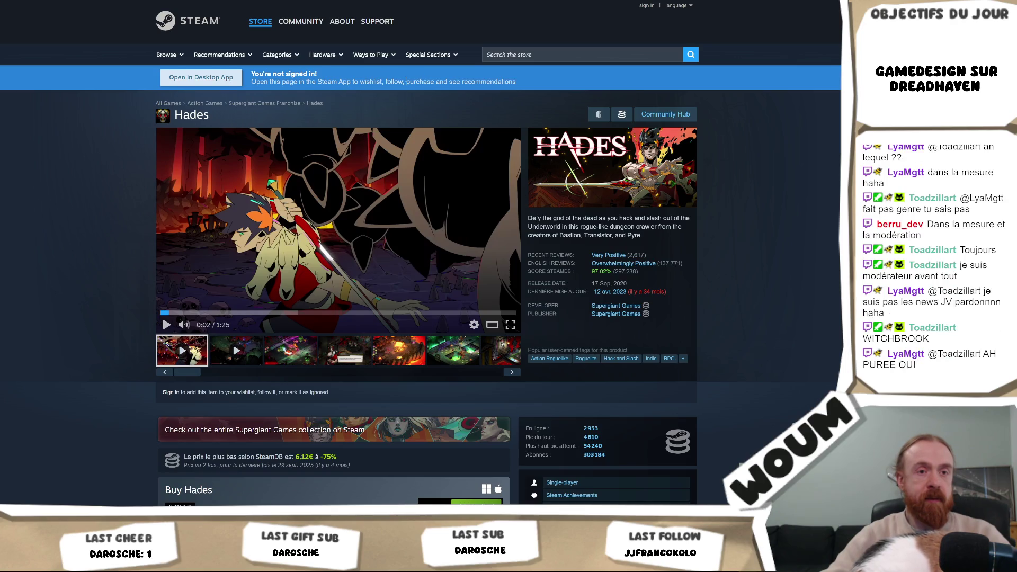
left_click(556, 55)
Search 'WITCHBROOK' and open its store page, glancing down the page
type("WITCHBROOK")
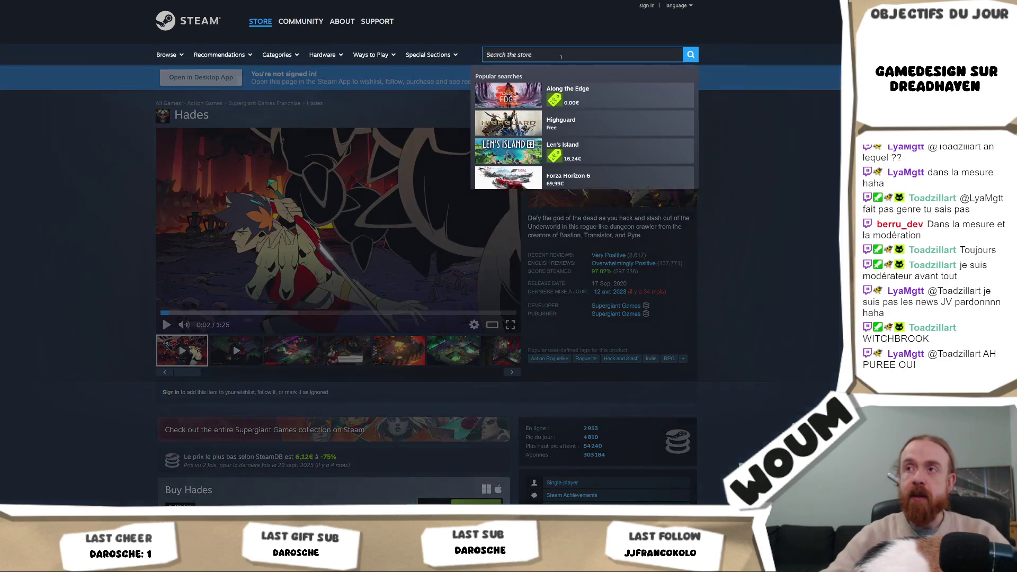
left_click(598, 91)
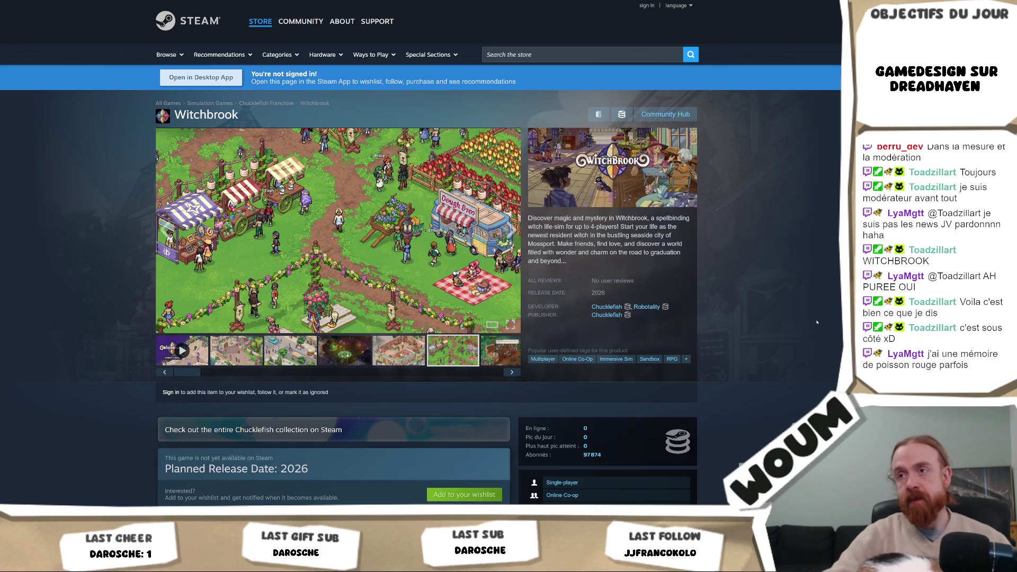
scroll(817, 321, "down", 5)
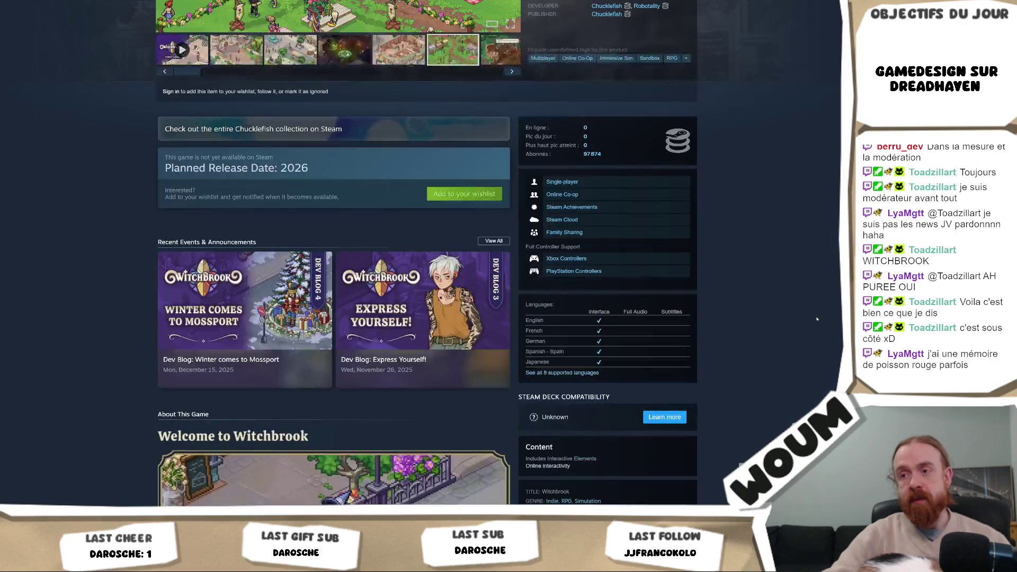
scroll(817, 319, "down", 3)
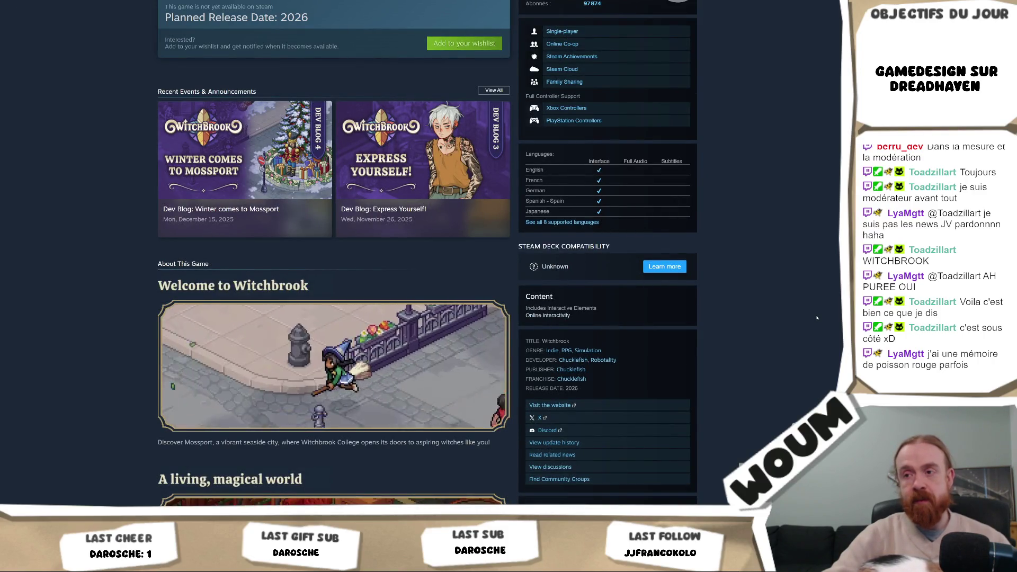
scroll(817, 318, "down", 3)
scroll(816, 318, "up", 12)
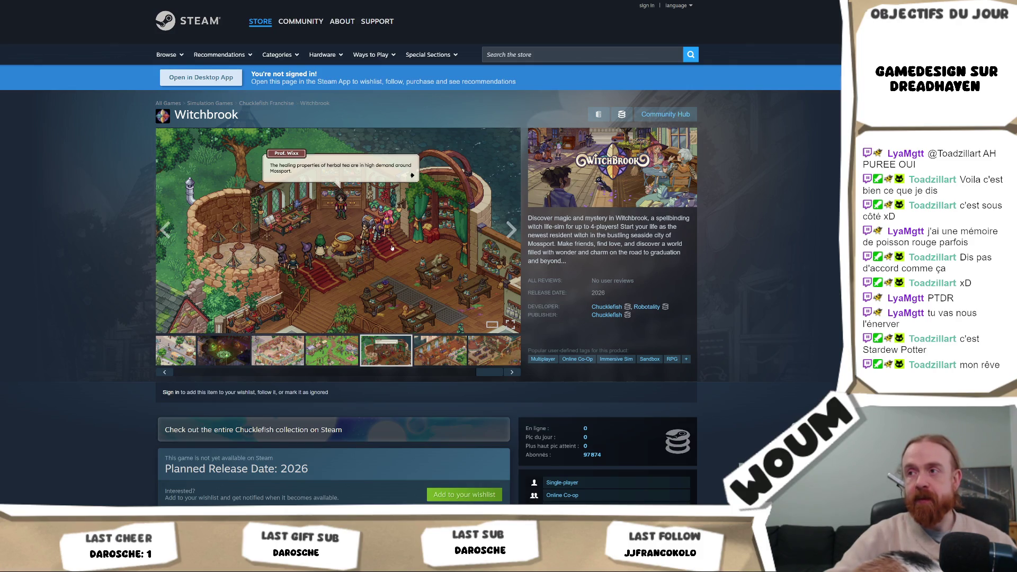
Expand Witchbrook's full About This Game description and read through its sections
scroll(393, 248, "down", 5)
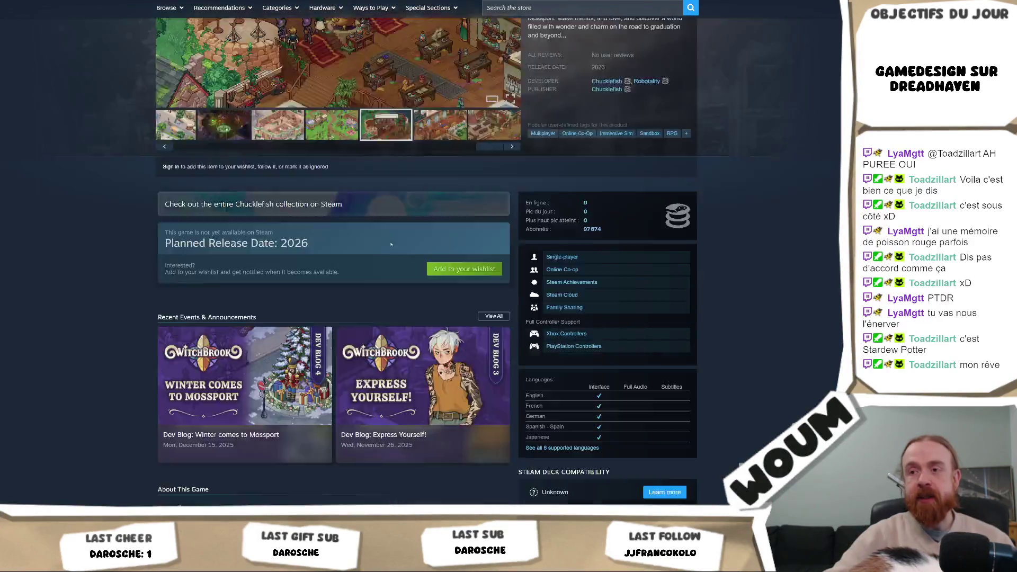
scroll(391, 243, "down", 8)
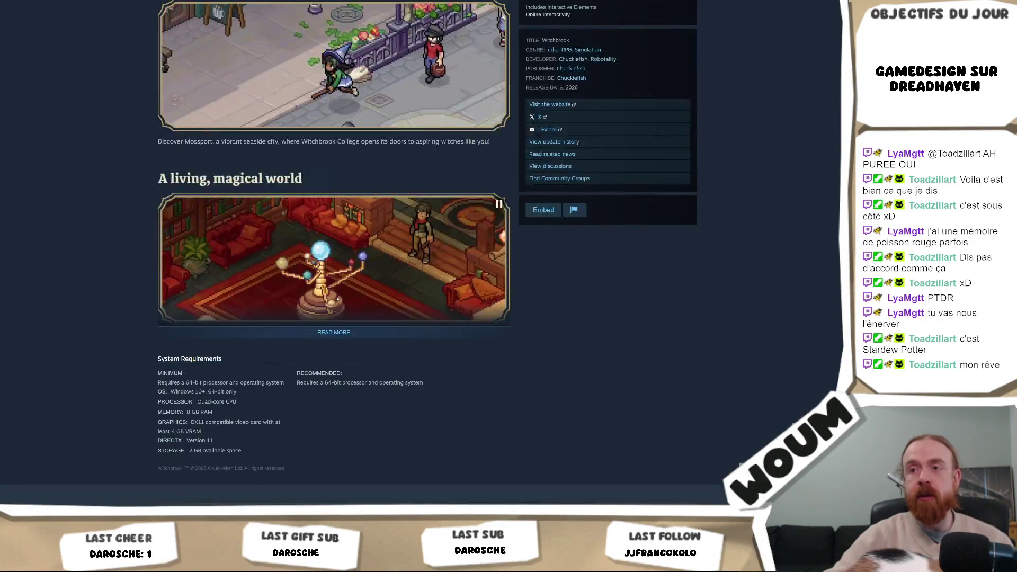
left_click(317, 333)
scroll(486, 297, "down", 4)
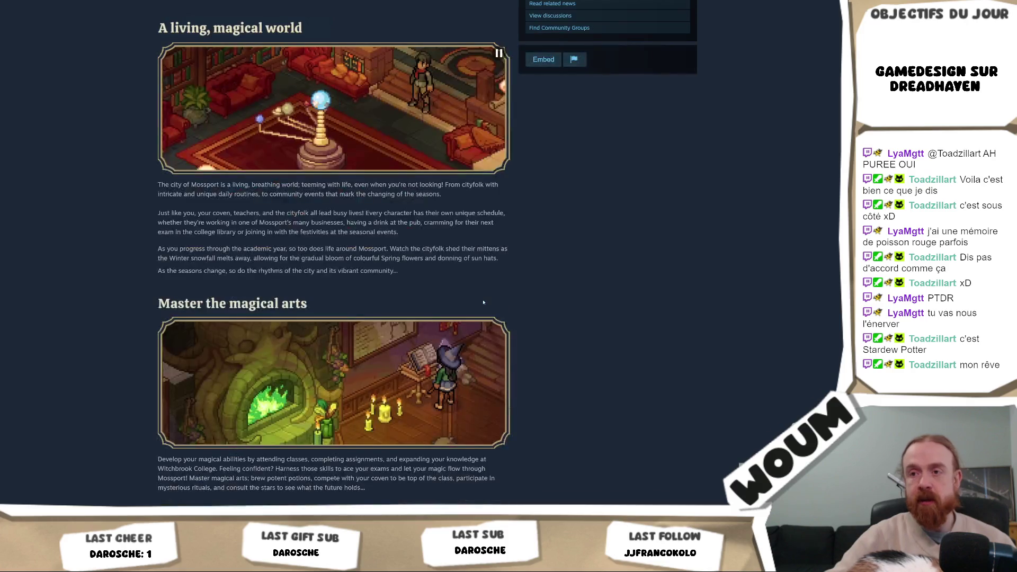
scroll(485, 297, "down", 3)
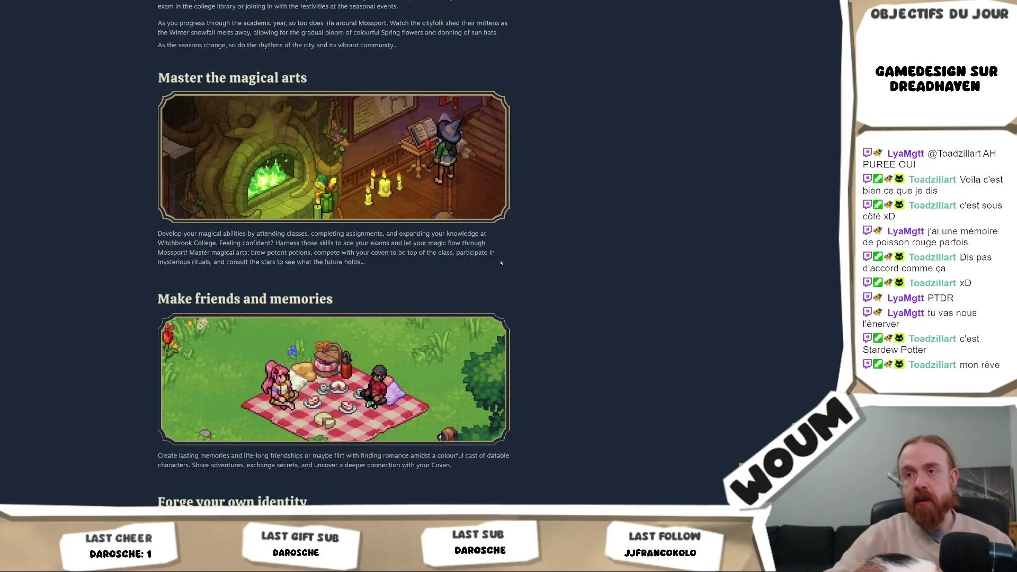
scroll(501, 263, "down", 3)
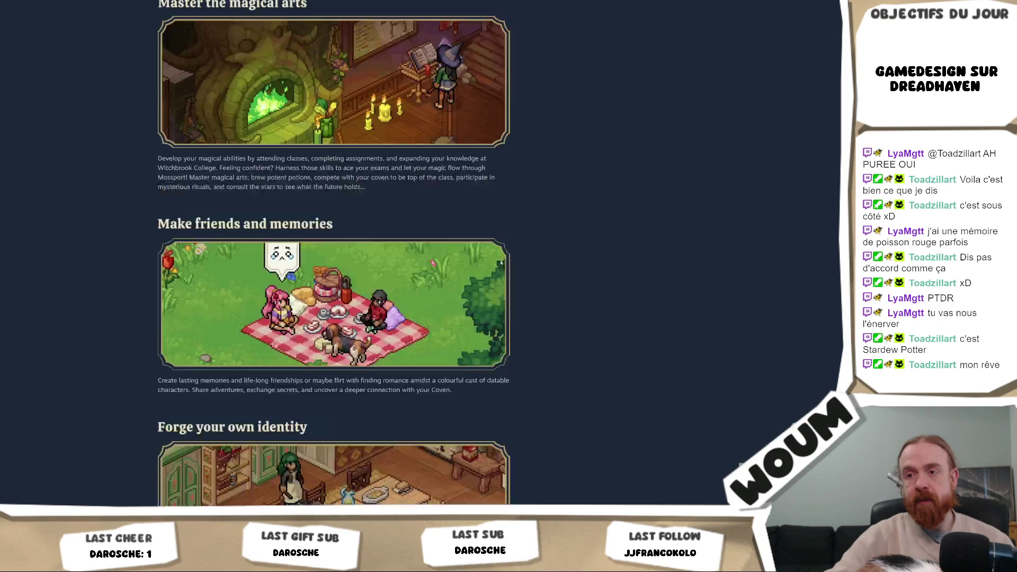
scroll(501, 263, "down", 3)
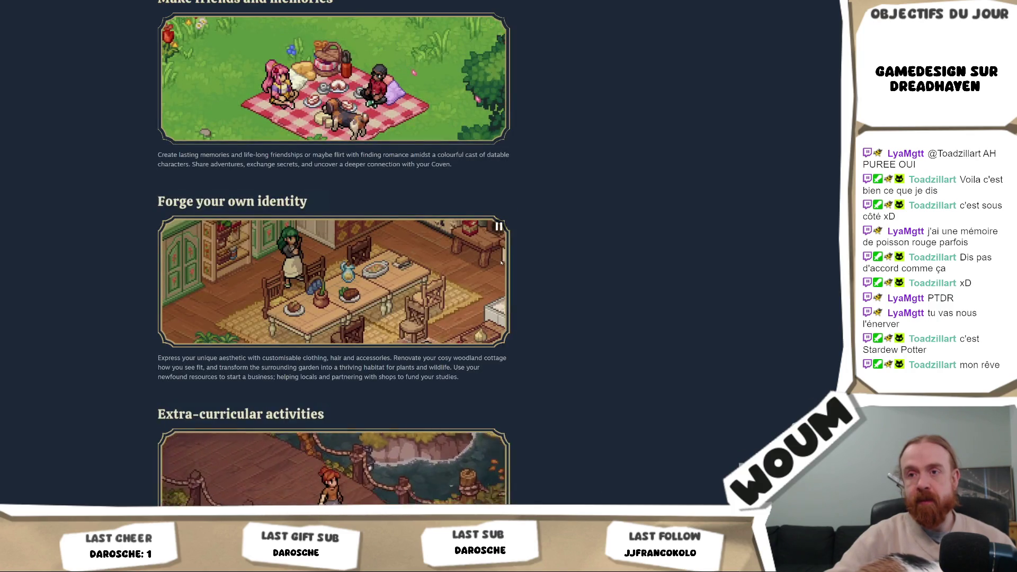
scroll(501, 263, "down", 3)
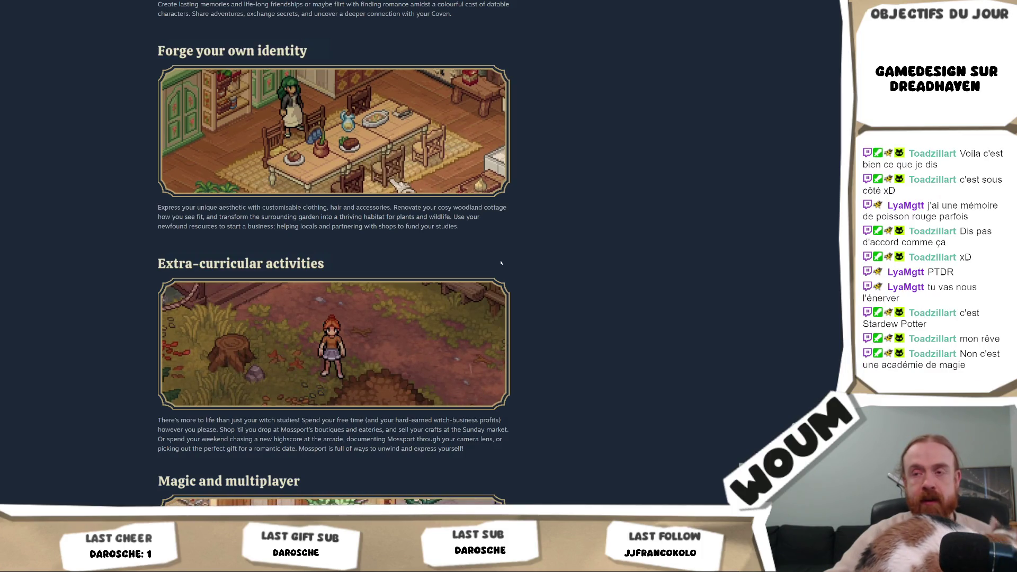
scroll(501, 263, "down", 3)
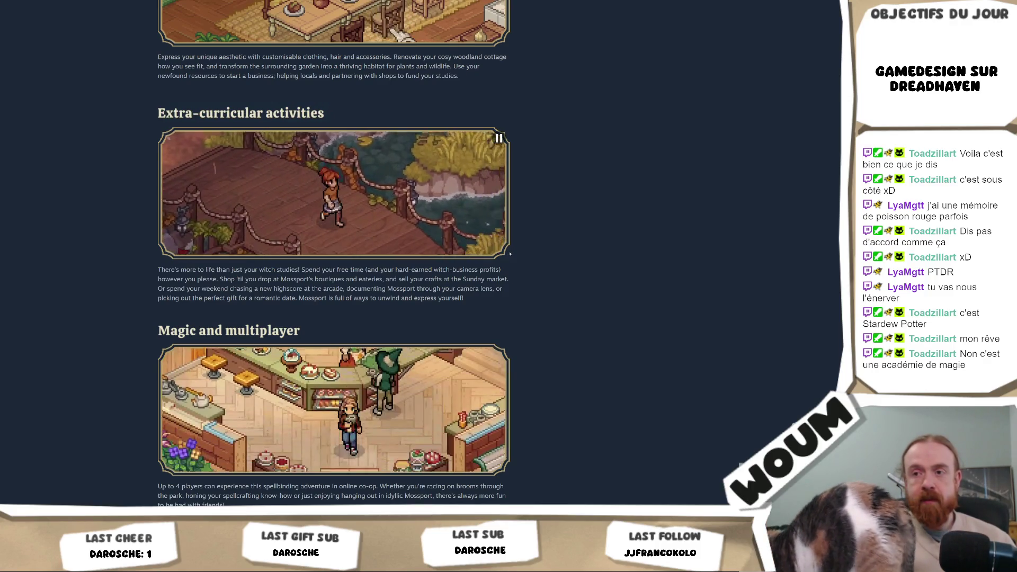
scroll(509, 254, "down", 3)
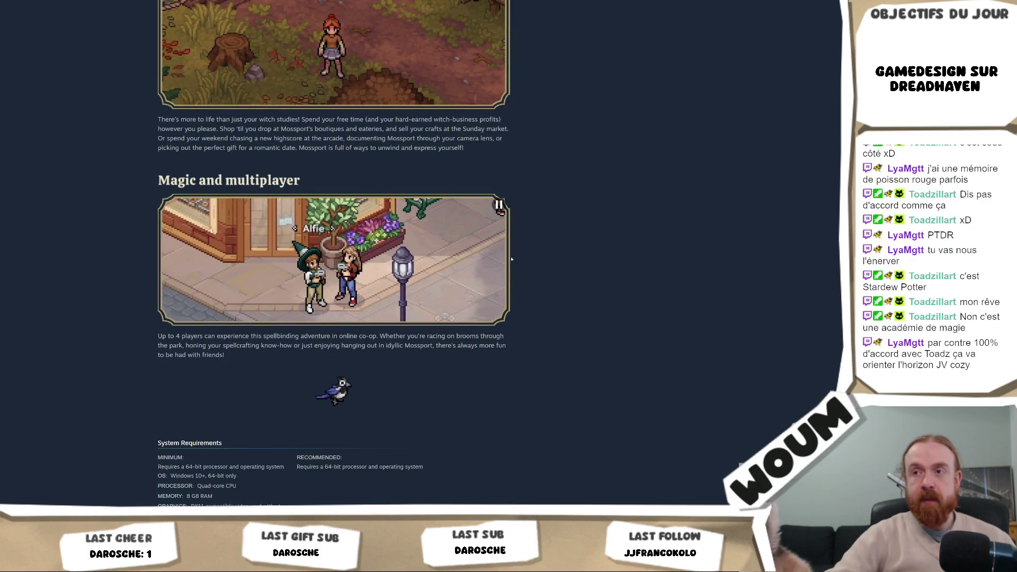
scroll(570, 348, "up", 15)
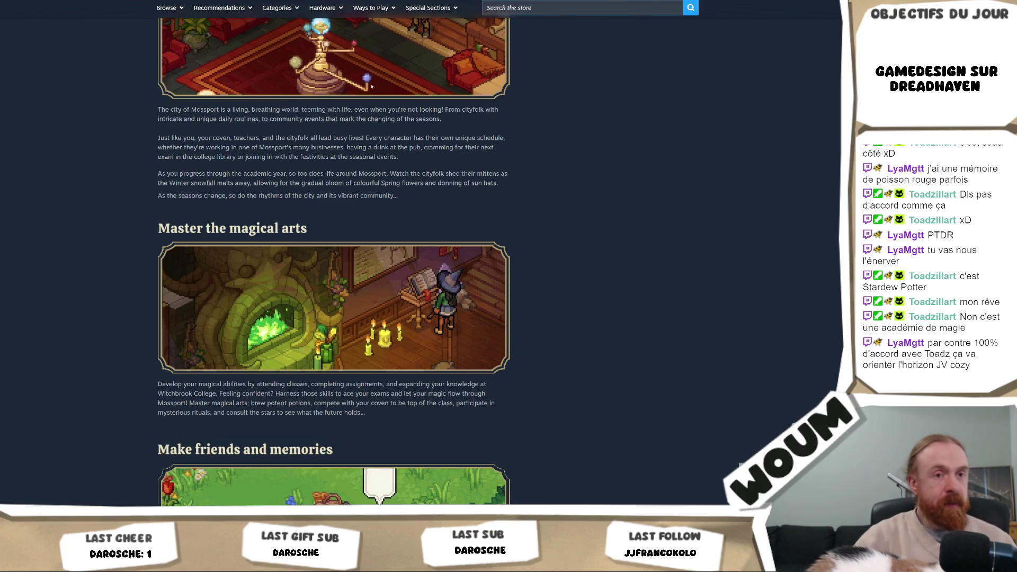
scroll(308, 138, "up", 15)
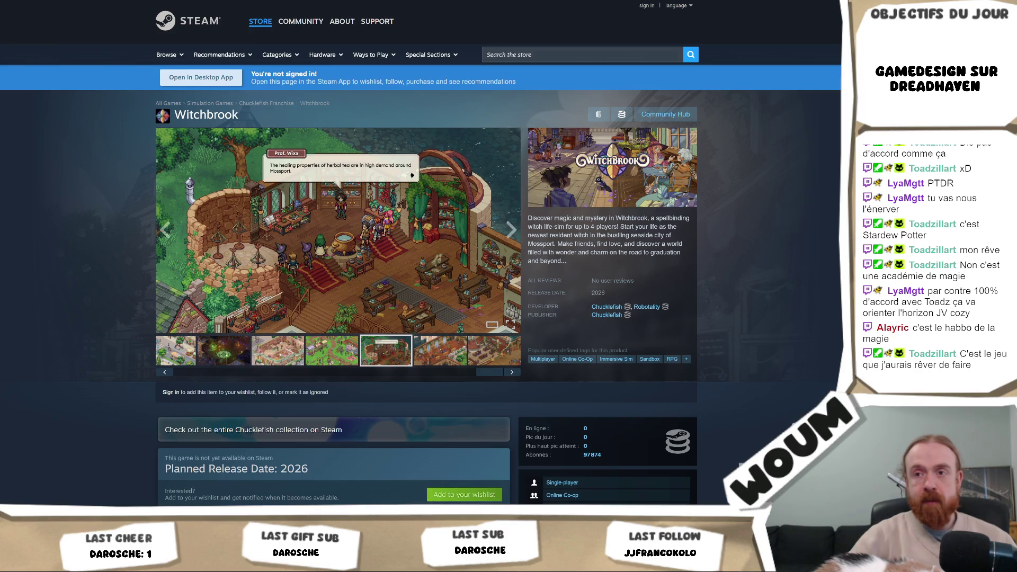
left_click(201, 372)
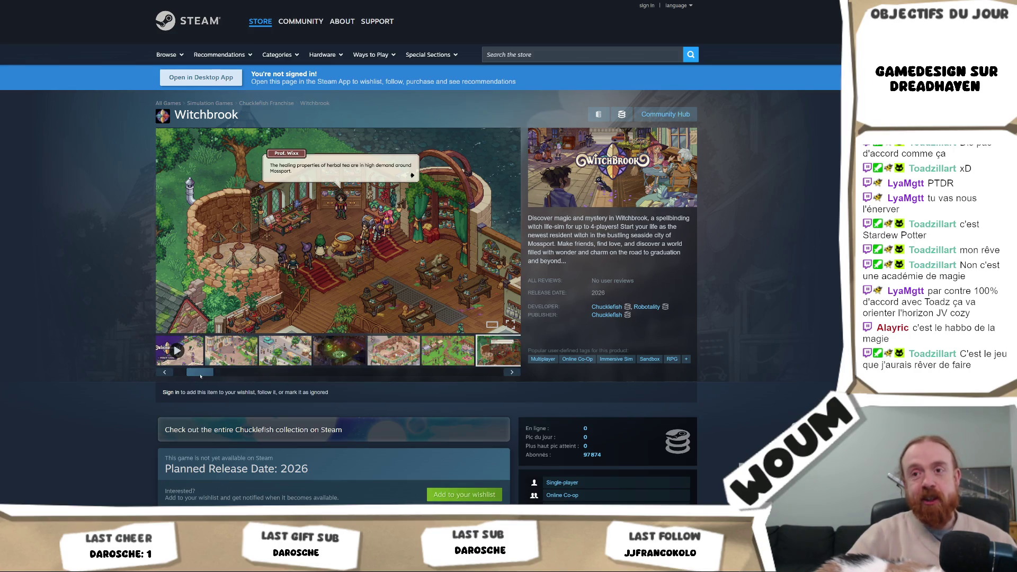
left_click(233, 355)
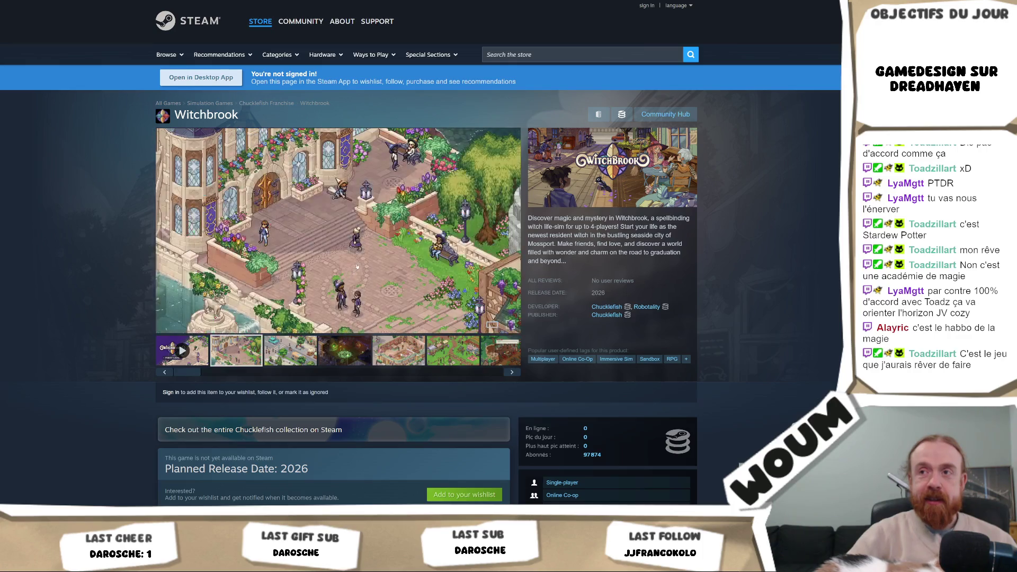
left_click(365, 266)
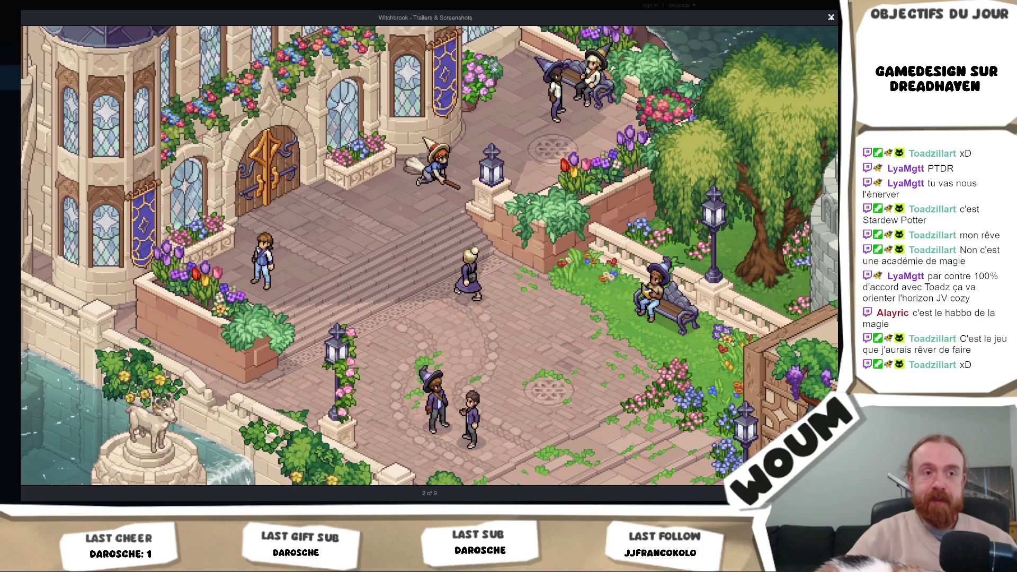
left_click(831, 17)
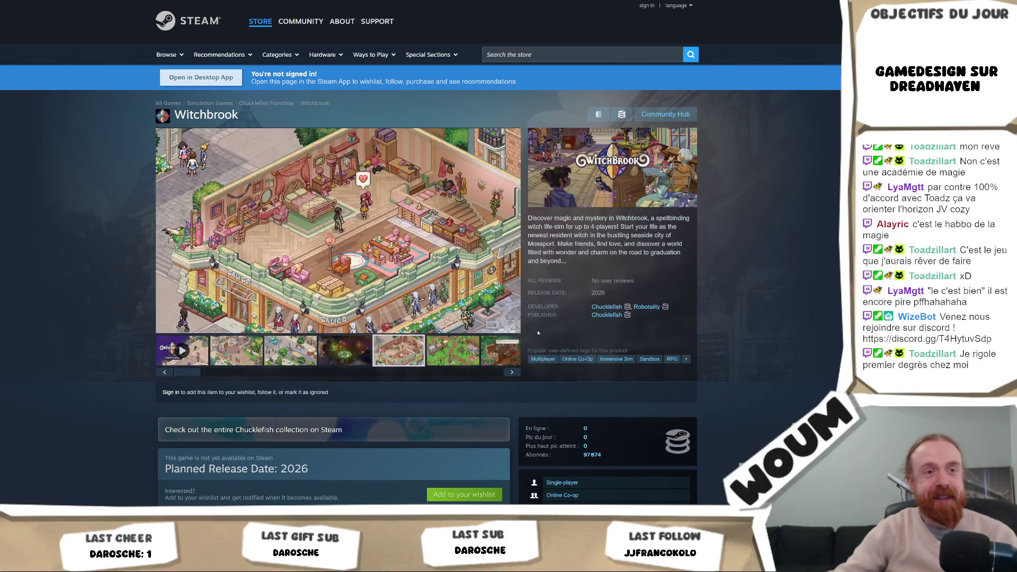
mouse_move(484, 292)
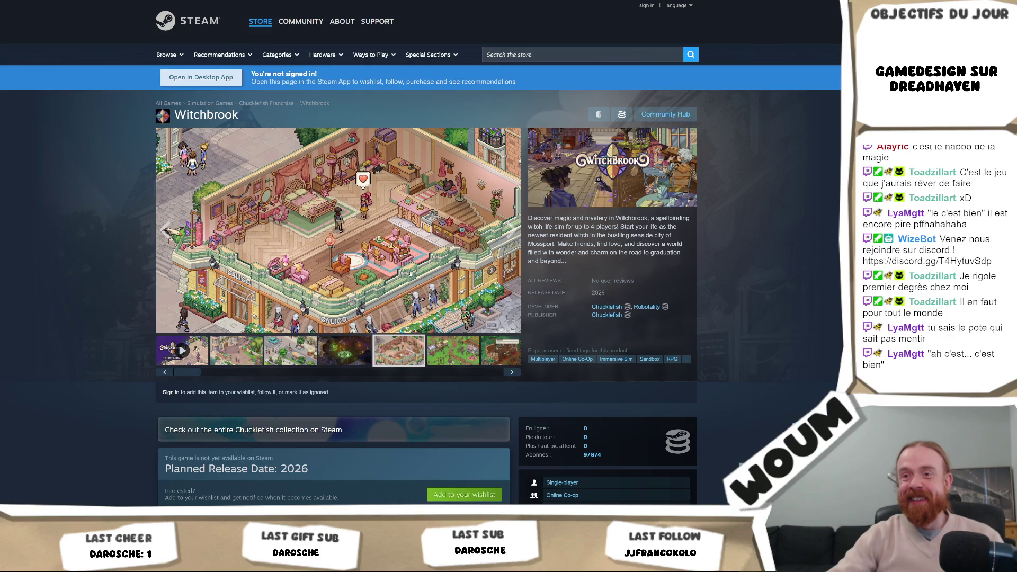
Scroll the Witchbrook page past Recent Events and About This Game, then back up
scroll(411, 273, "down", 3)
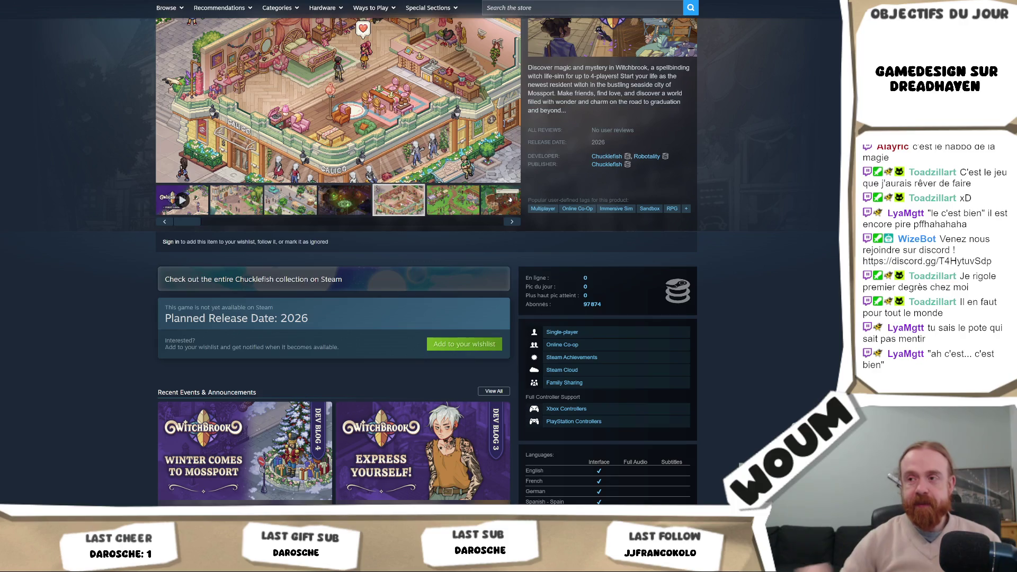
scroll(550, 163, "down", 3)
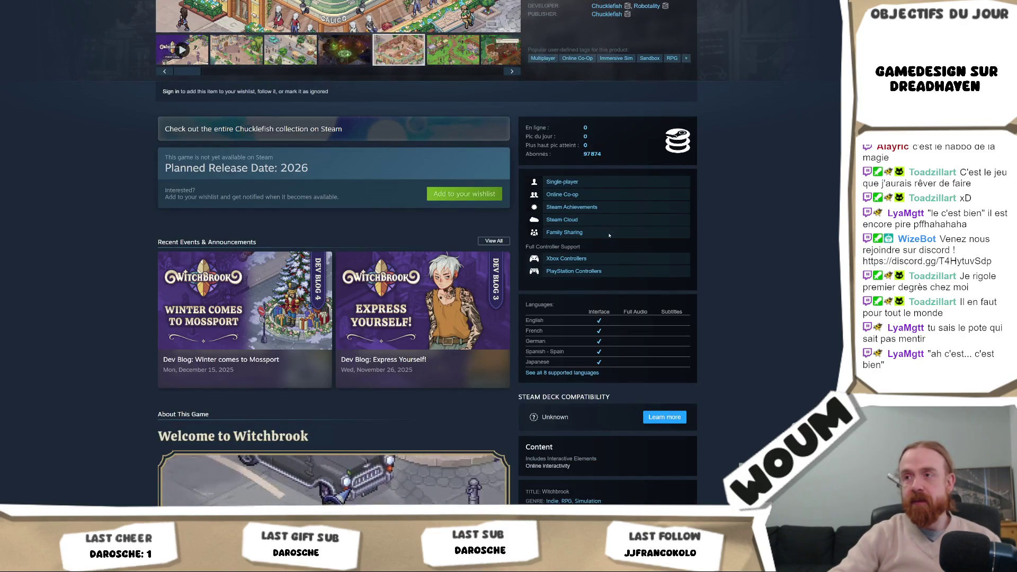
scroll(609, 237, "down", 2)
scroll(610, 236, "down", 1)
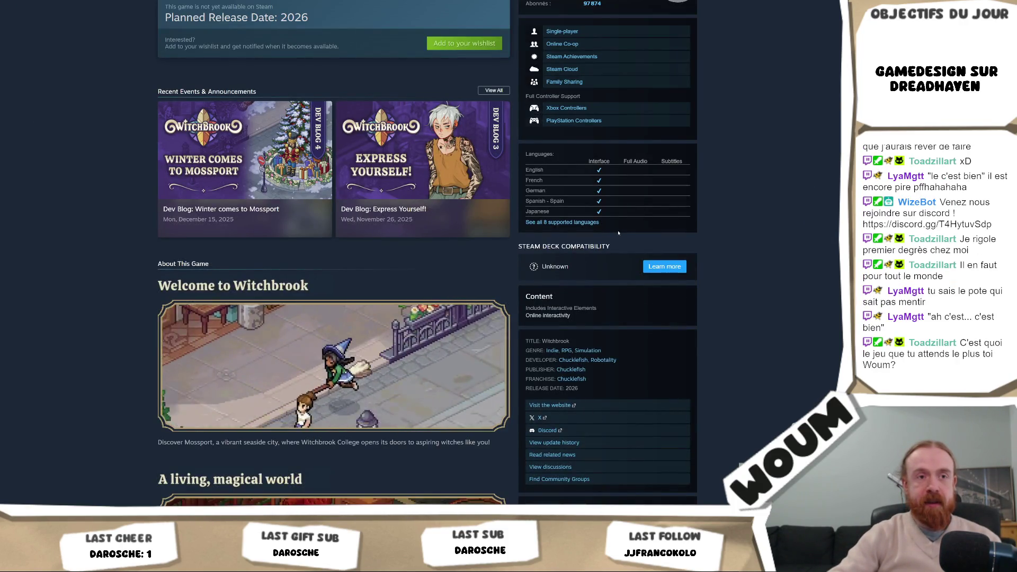
scroll(680, 226, "up", 7)
scroll(680, 226, "up", 2)
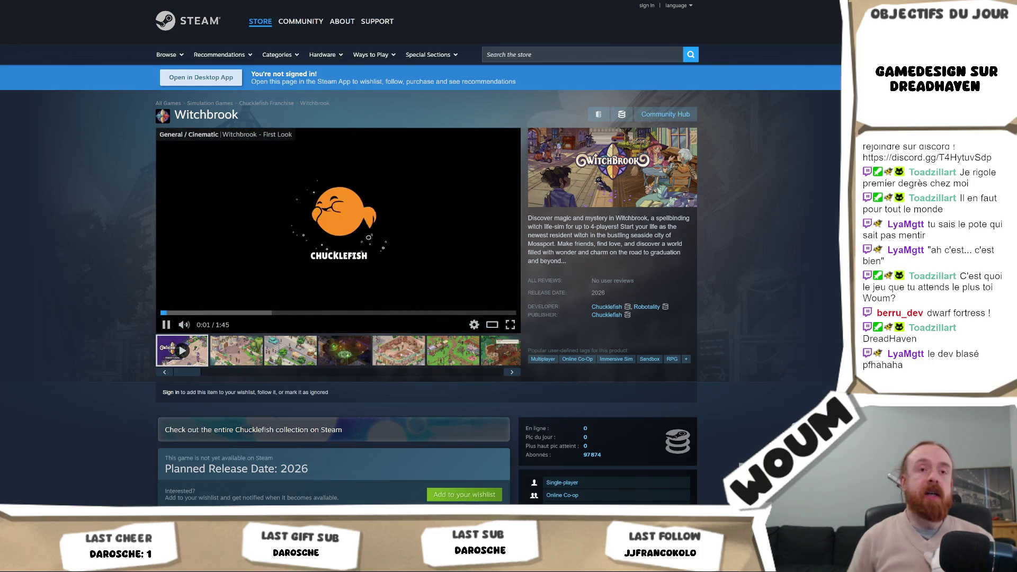
Pause the Witchbrook trailer and open its capsule image in a new tab
left_click(307, 215)
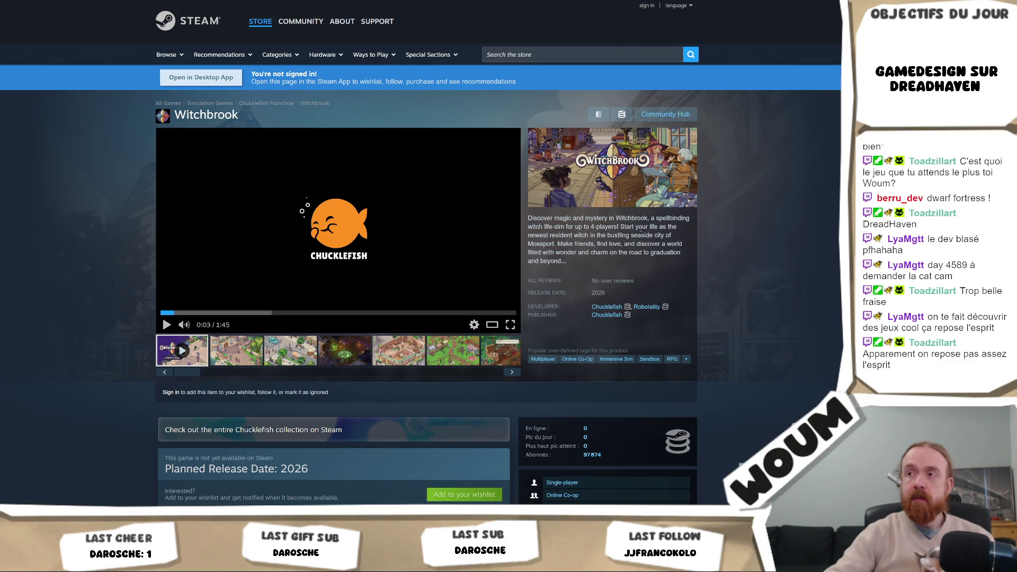
right_click(636, 171)
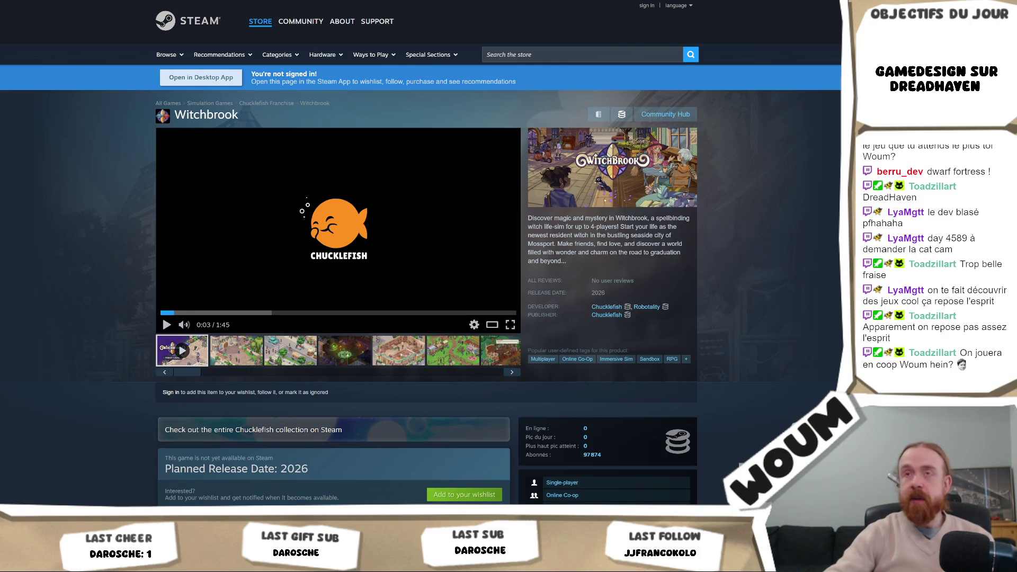
left_click(709, 186)
key("ctrl+Tab")
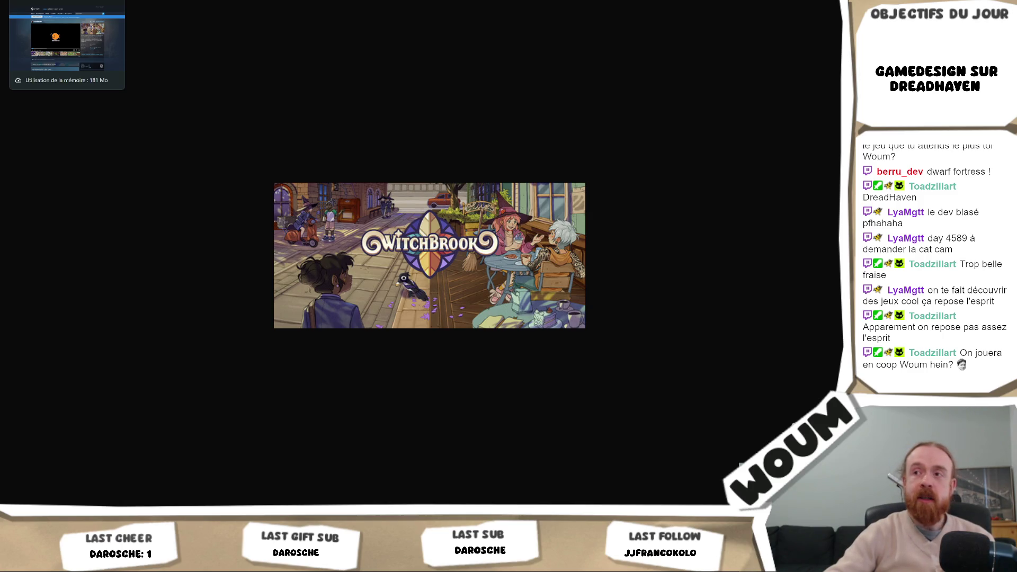
Close the standalone capsule image tab to get back to the Witchbrook store page
left_click(64, 2)
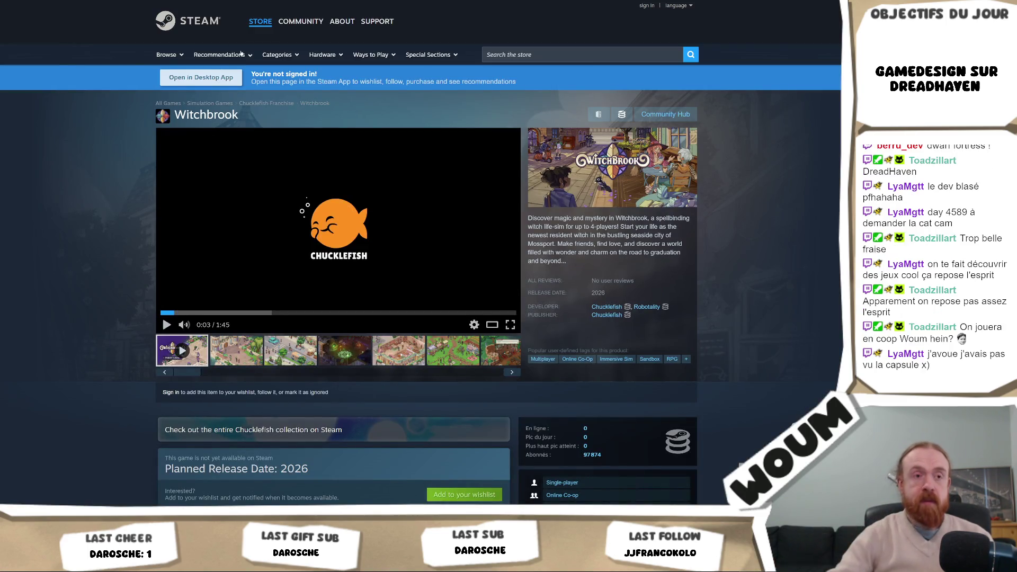
key("ctrl+Tab")
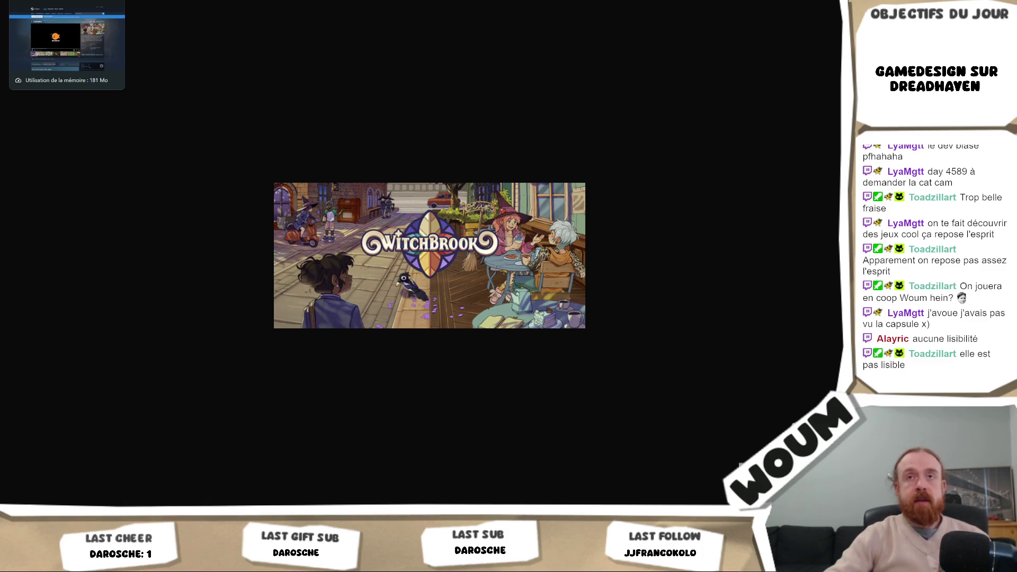
key("ctrl+w")
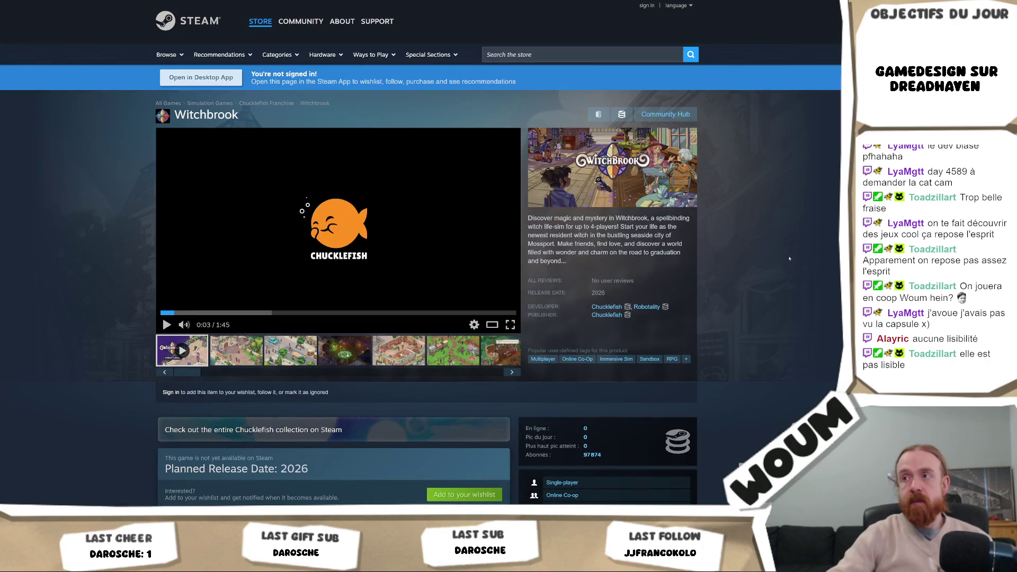
Scroll the page down and back up, then switch the gallery to the courtyard screenshot
scroll(789, 258, "down", 3)
scroll(790, 259, "down", 2)
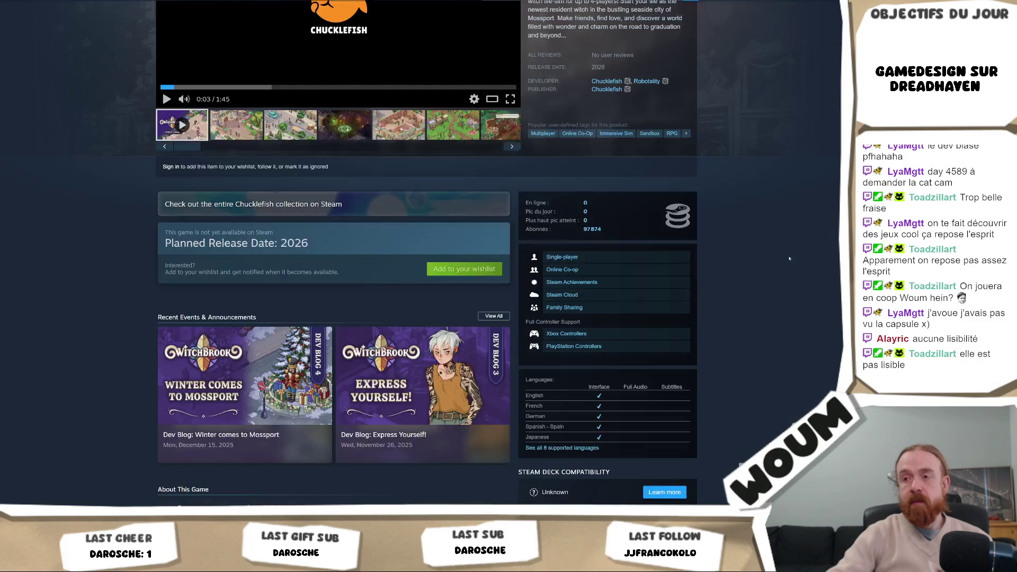
scroll(790, 258, "up", 5)
left_click(236, 350)
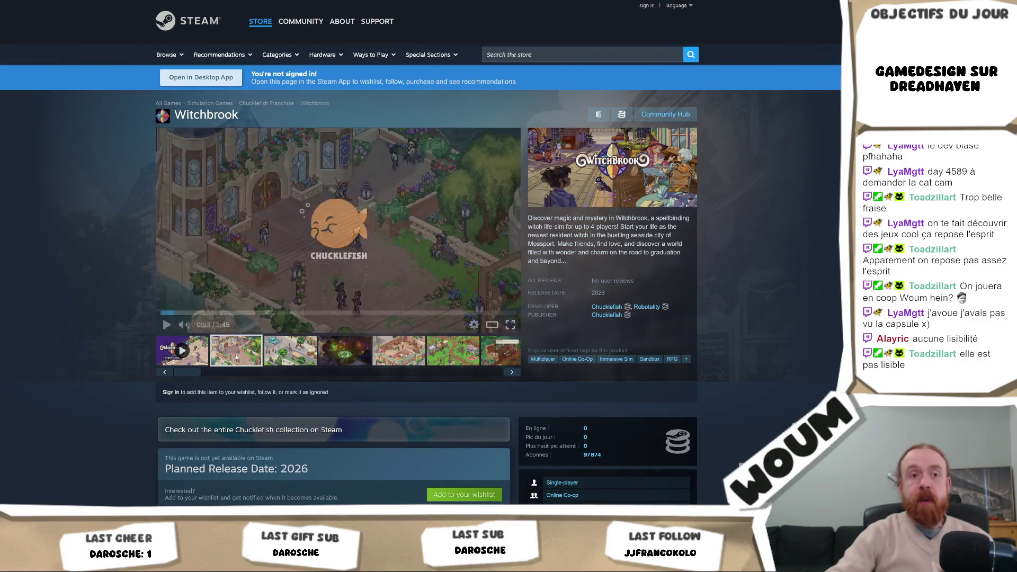
Open the courtyard screenshot full-screen and step through to image 4 of 9, the magic-circle room
left_click(439, 249)
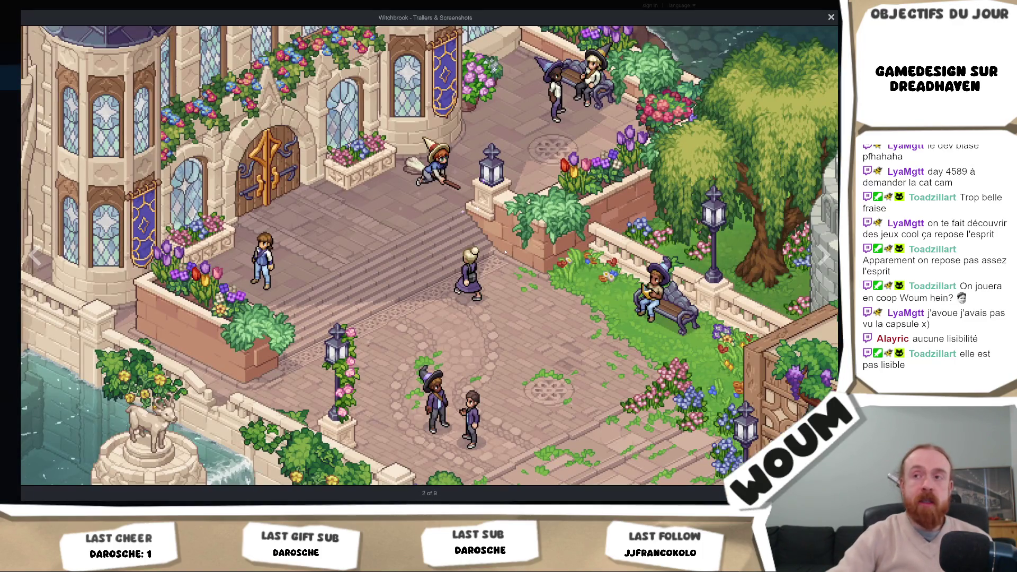
key("Right")
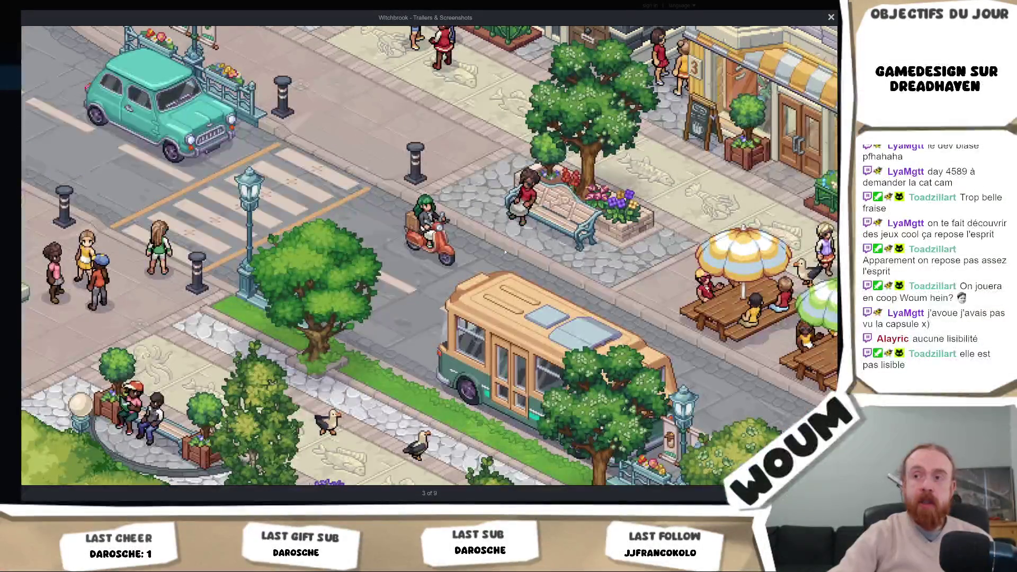
mouse_move(632, 267)
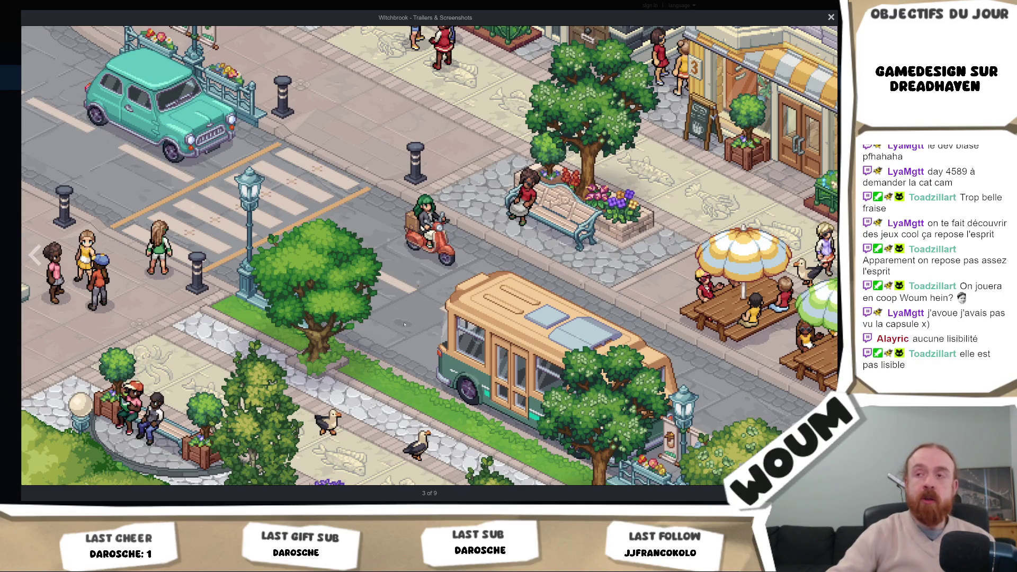
key("Right")
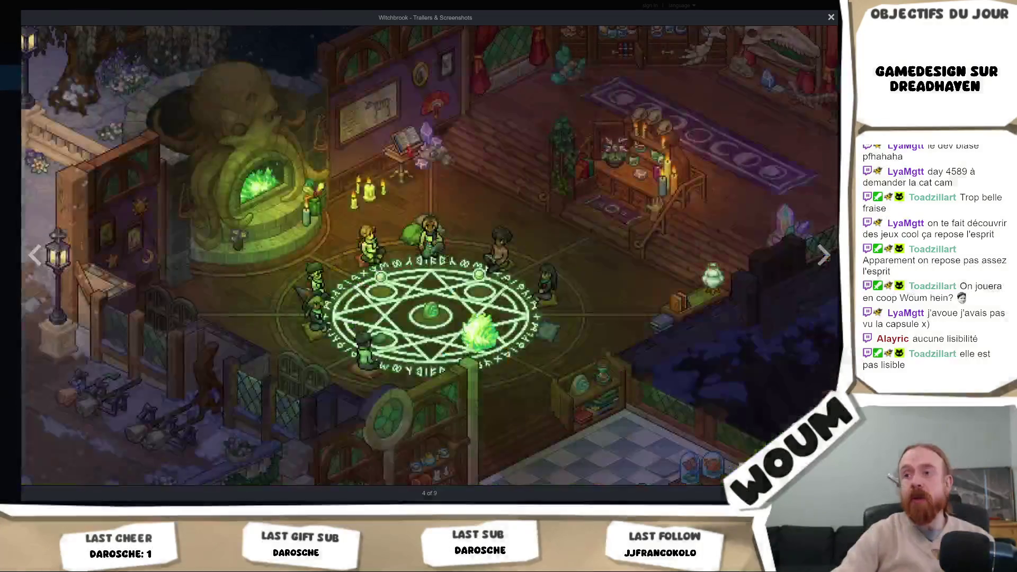
key("Left")
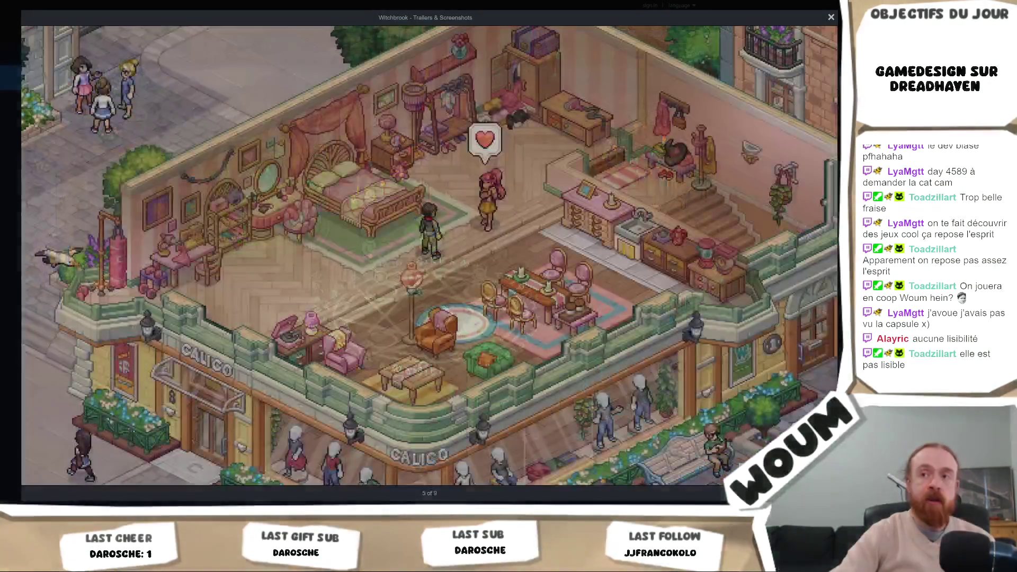
key("Right")
key("Left")
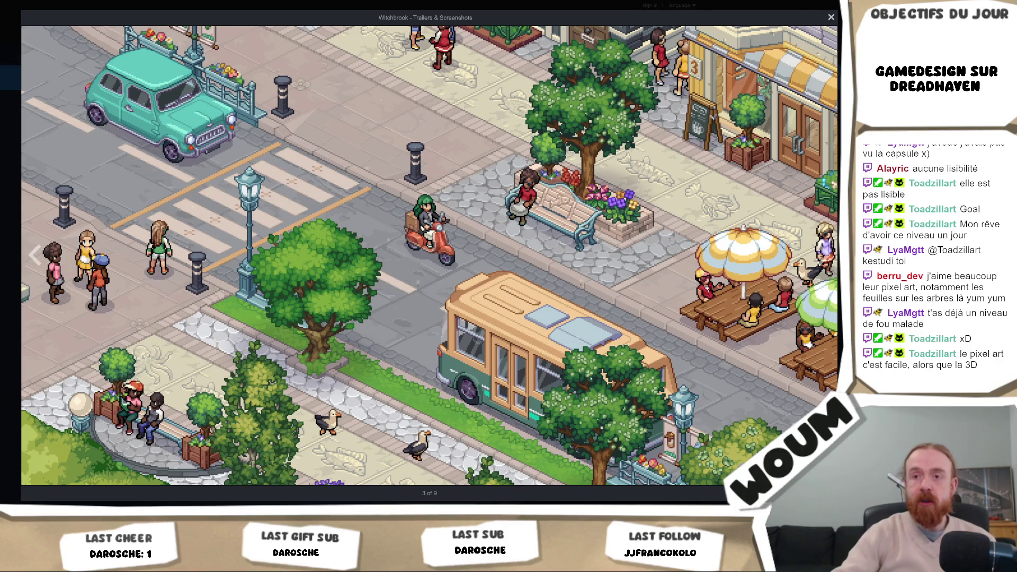
key("Right")
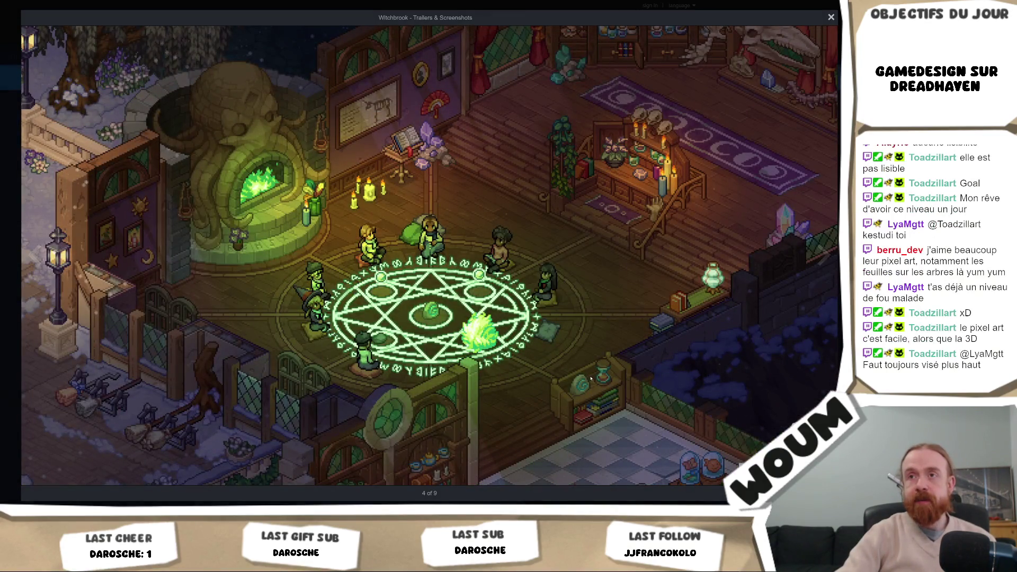